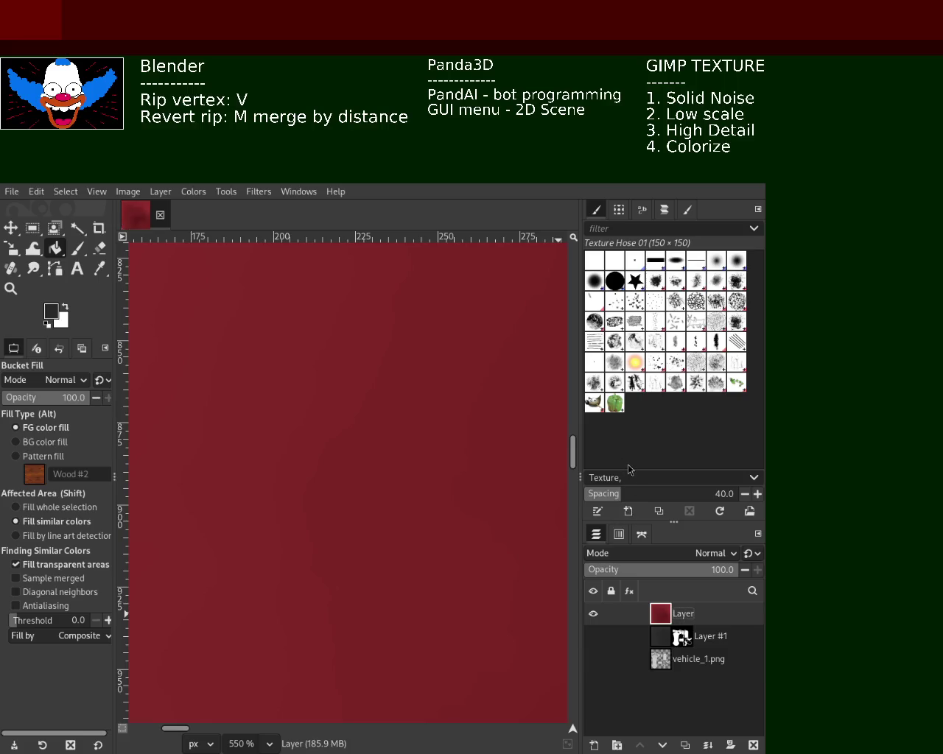
- Hide the red noise layer, then show Layer #1, select it and remove its UV-shape mask
click(10, 288)
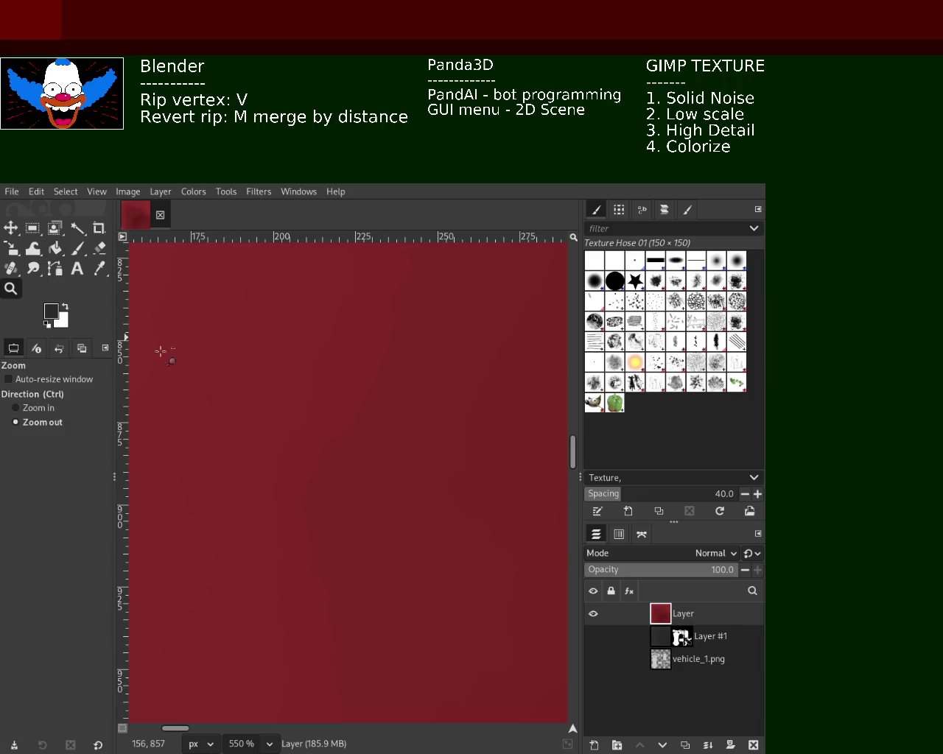
click(354, 406)
click(354, 405)
scroll(355, 405, down, 4)
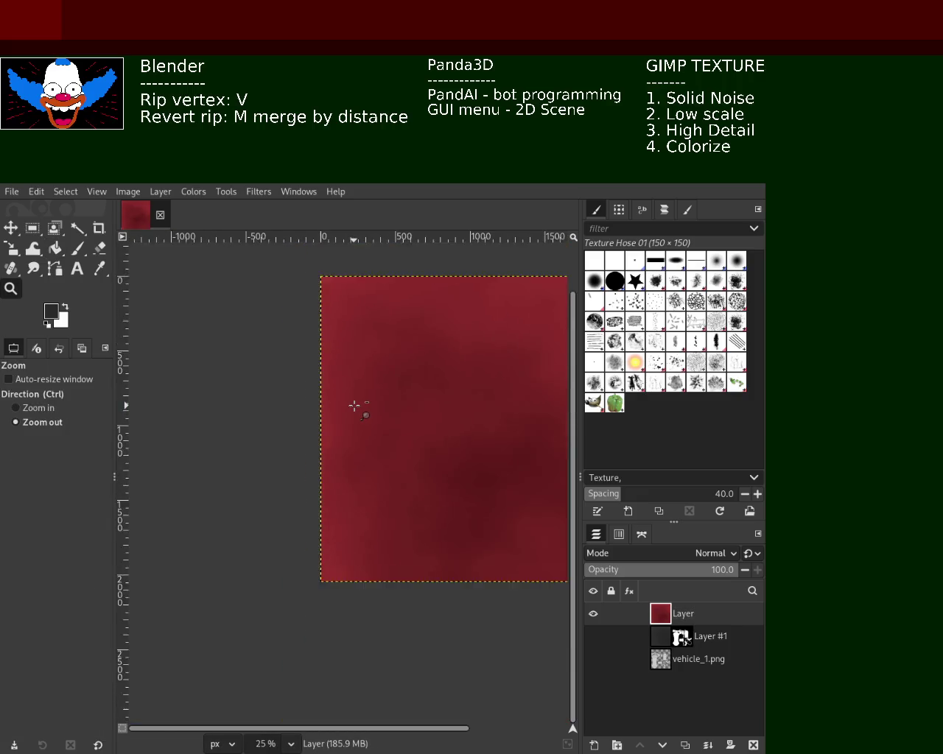
scroll(357, 405, down, 2)
scroll(397, 397, up, 2)
scroll(398, 396, up, 2)
scroll(363, 399, down, 1)
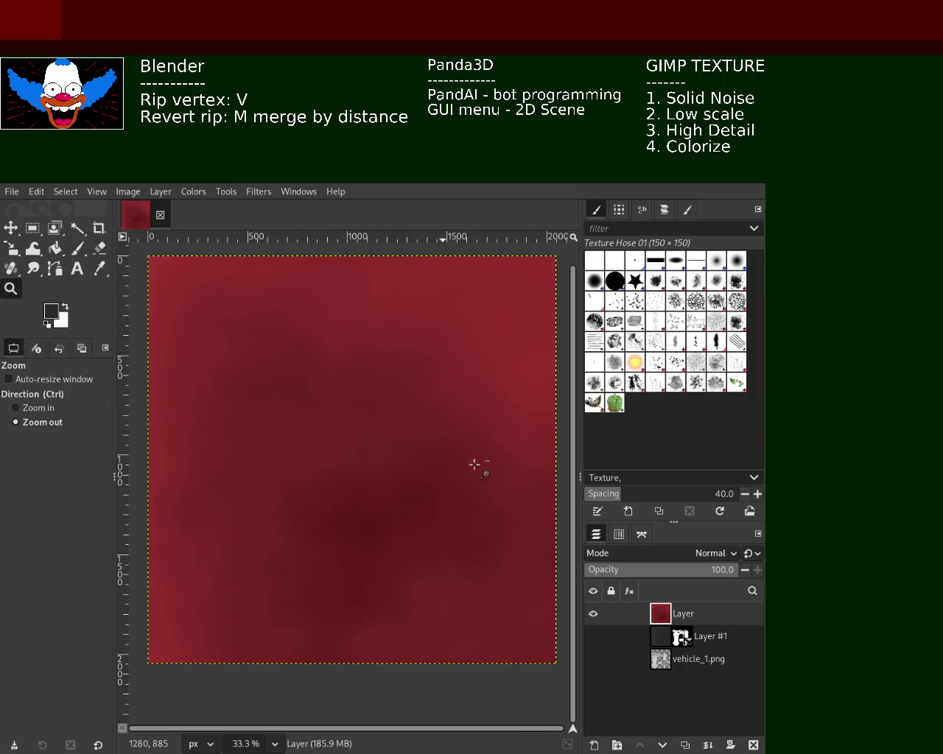
click(593, 613)
click(593, 636)
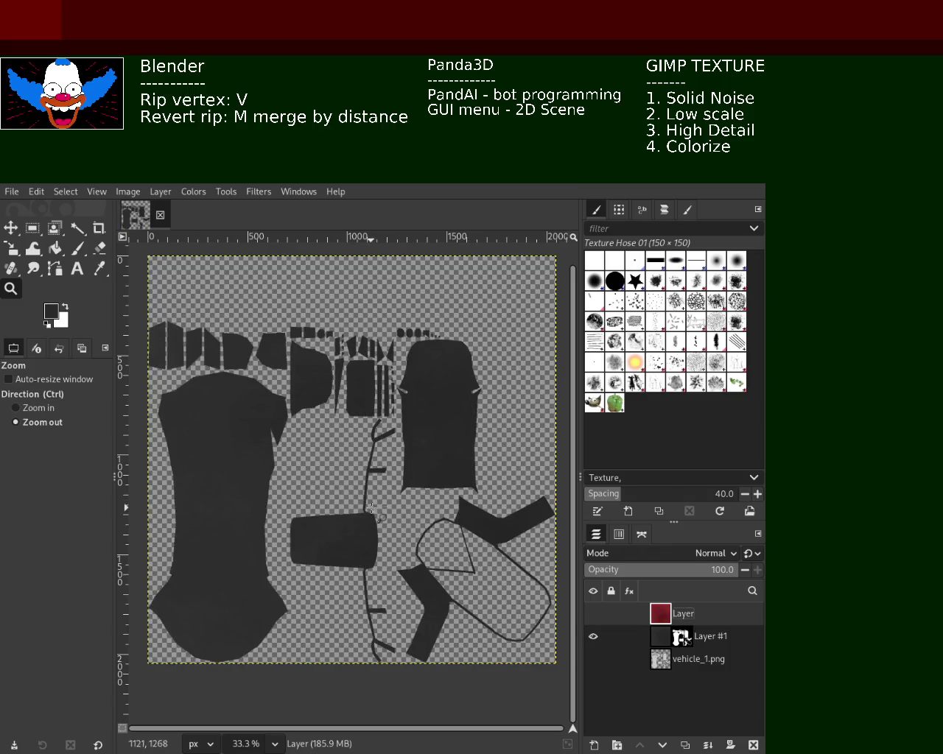
click(686, 639)
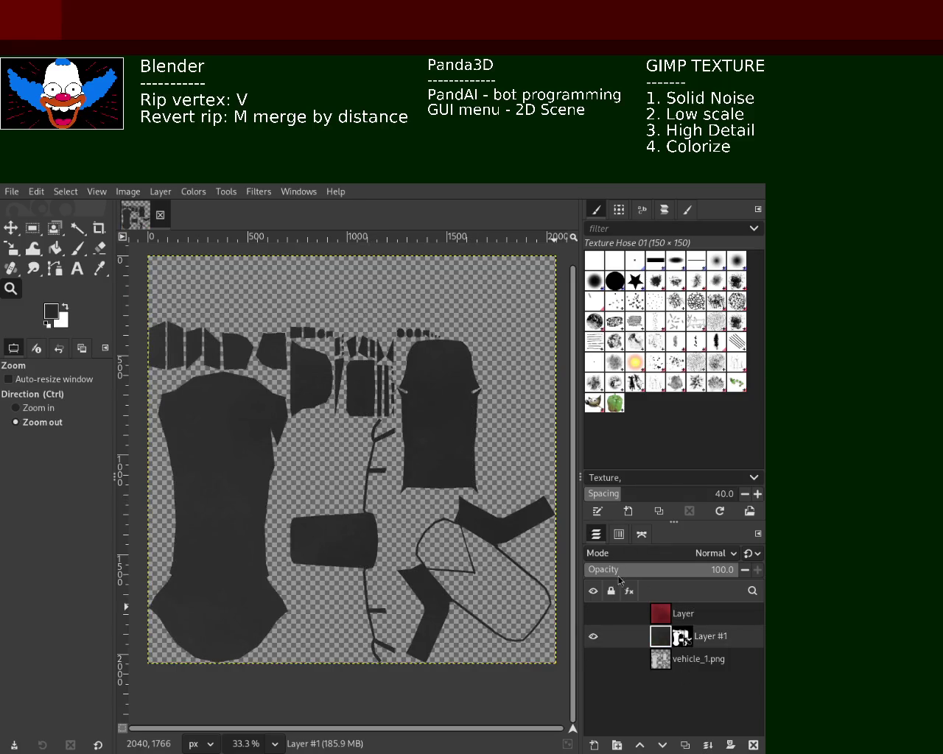
key(ctrl+z)
- Zoom around the canvas to inspect Layer #1's full dark grey noise texture
scroll(304, 375, up, 2)
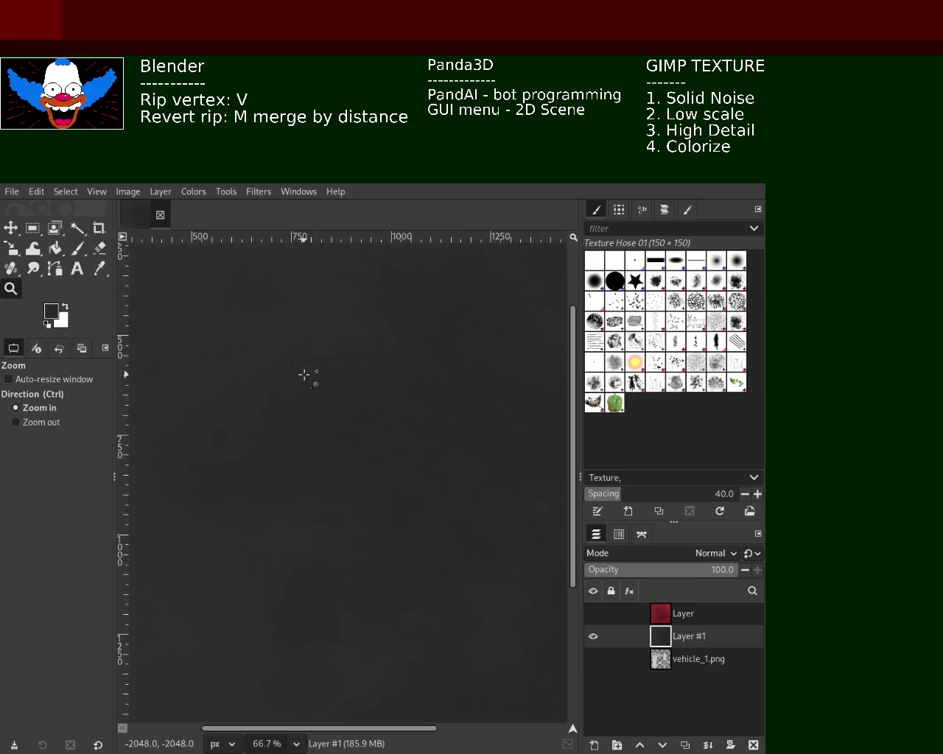
scroll(304, 374, up, 3)
scroll(303, 374, down, 2)
scroll(303, 375, down, 4)
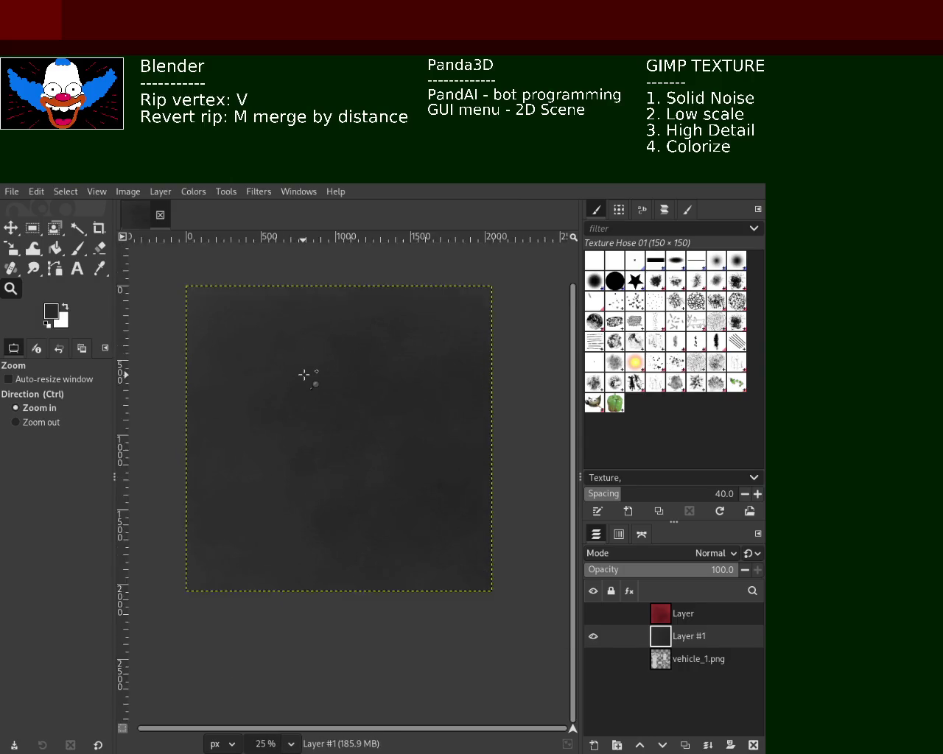
scroll(303, 375, up, 5)
scroll(303, 375, down, 4)
scroll(303, 374, down, 3)
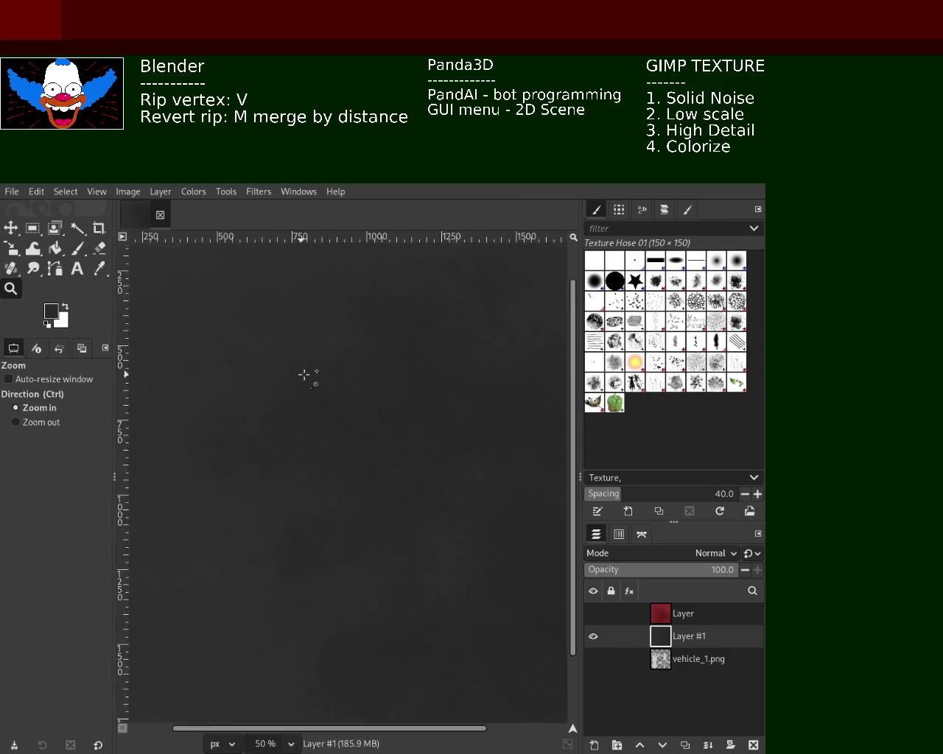
scroll(303, 375, up, 7)
scroll(303, 374, up, 2)
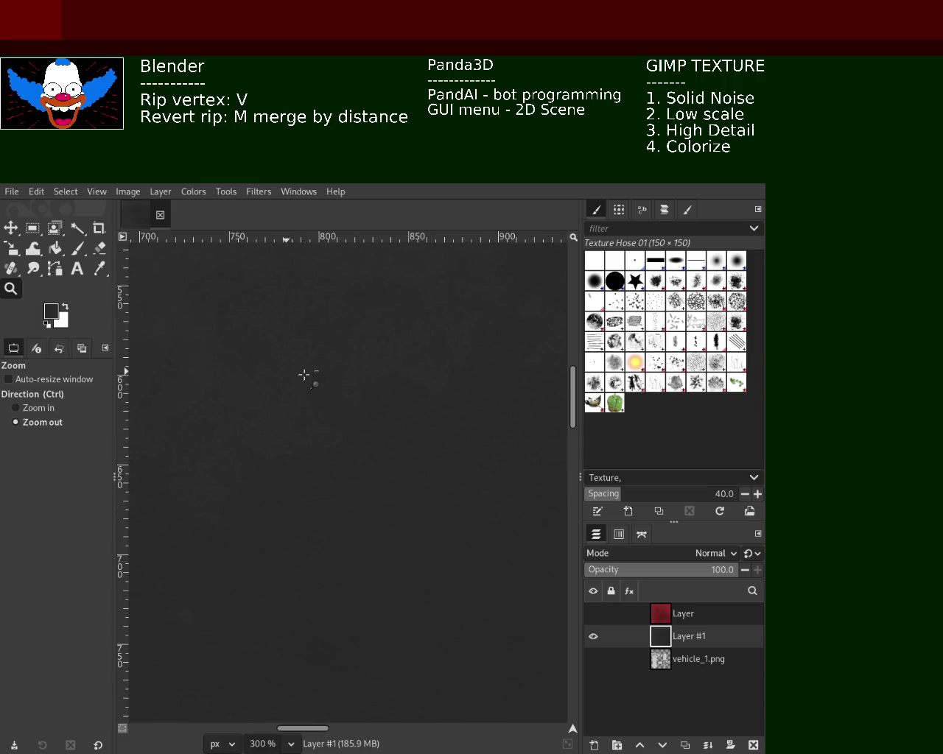
scroll(387, 405, down, 1)
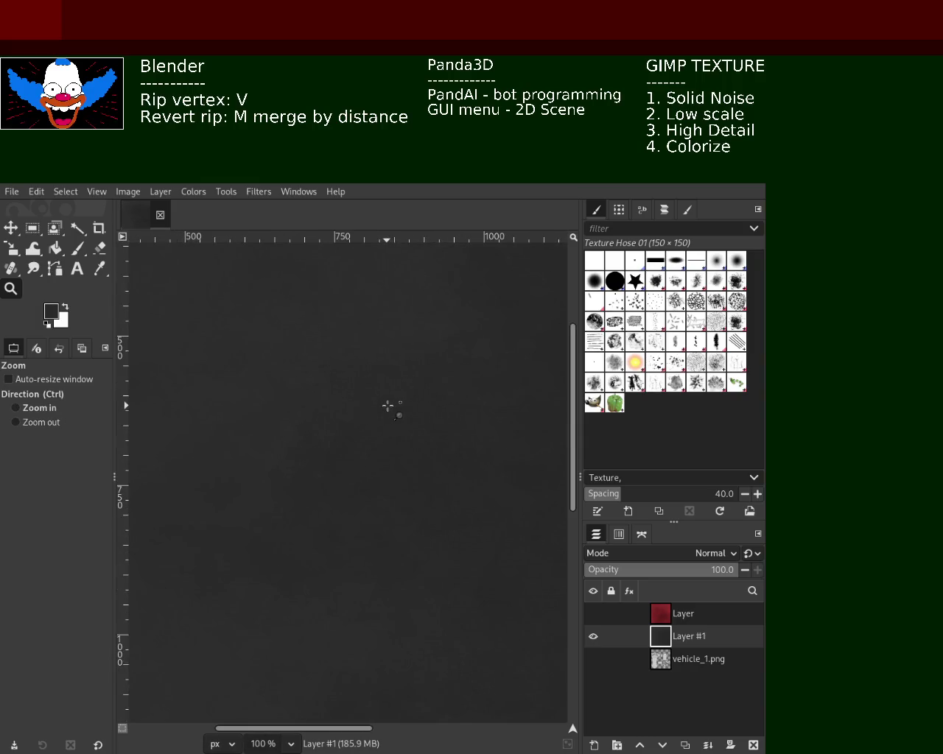
scroll(387, 405, up, 2)
scroll(387, 405, down, 2)
scroll(387, 405, down, 4)
scroll(387, 405, down, 1)
scroll(439, 405, up, 2)
scroll(440, 405, up, 4)
scroll(439, 405, up, 1)
scroll(440, 405, down, 1)
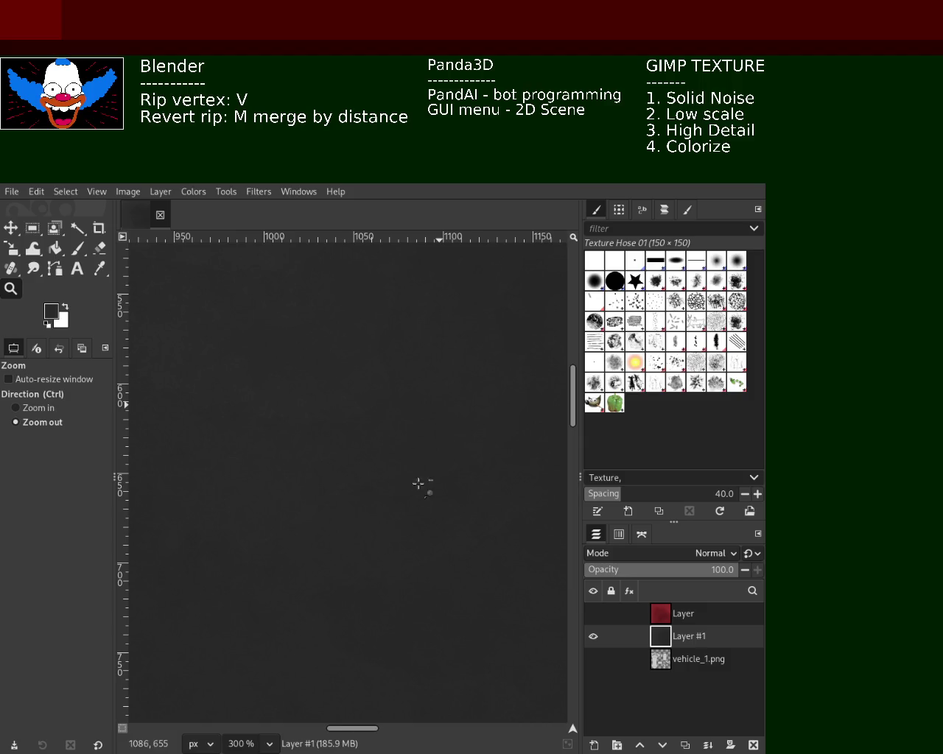
scroll(354, 420, up, 1)
scroll(350, 422, up, 3)
scroll(350, 422, up, 2)
scroll(351, 422, up, 1)
scroll(350, 422, down, 4)
scroll(350, 422, down, 2)
scroll(351, 422, down, 4)
scroll(351, 422, down, 1)
scroll(350, 422, down, 3)
scroll(351, 422, up, 2)
scroll(350, 422, up, 1)
scroll(351, 422, down, 3)
scroll(350, 422, up, 1)
scroll(351, 422, up, 2)
scroll(351, 422, down, 2)
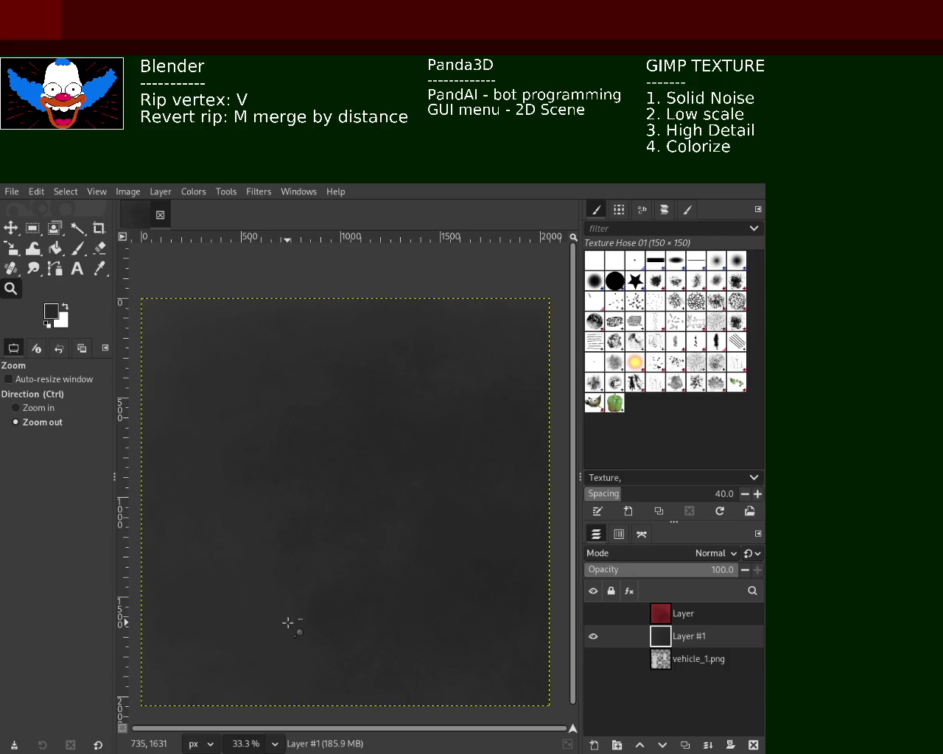
- Add a new transparent layer, Layer #2, above the red Layer
mouse_move(663, 614)
click(666, 621)
click(595, 745)
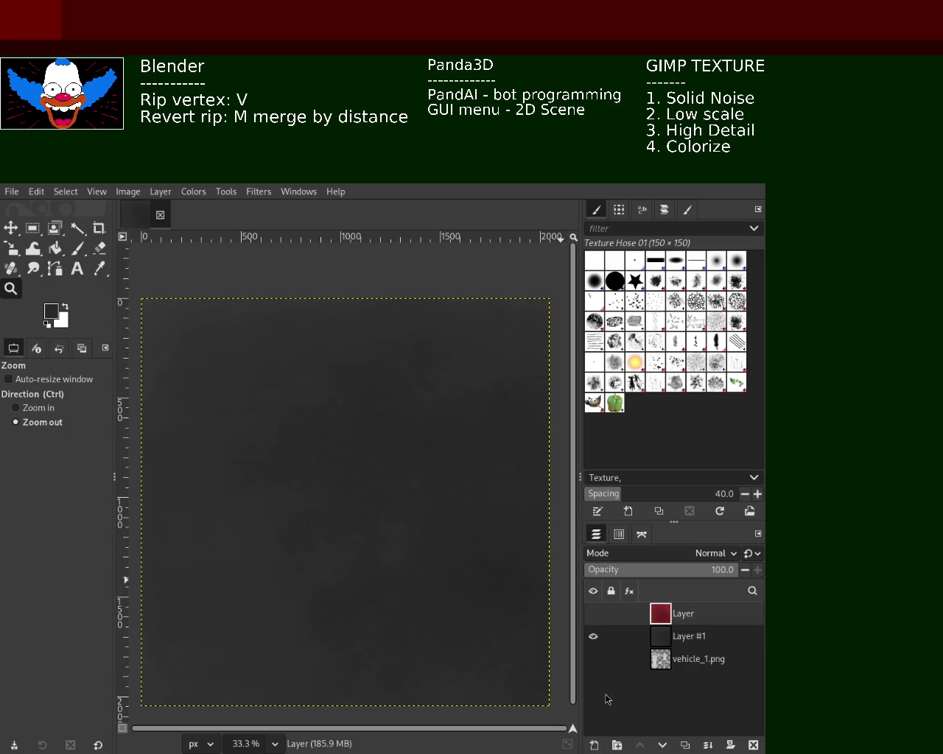
key(Return)
mouse_move(700, 682)
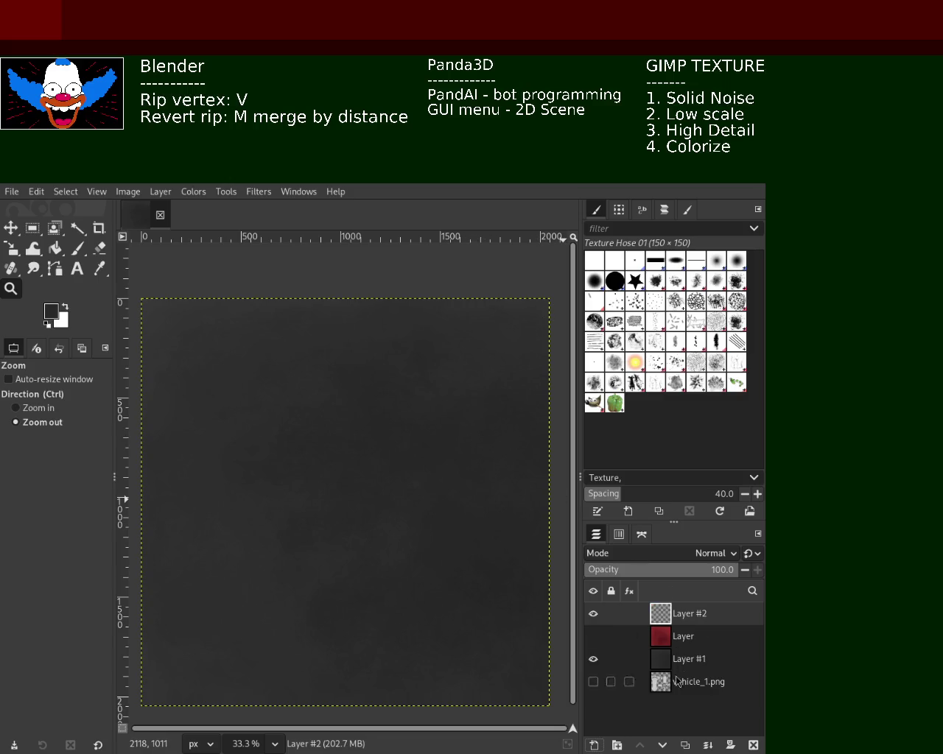
- Hide Layer #1 and the red Layer so only Layer #2 is visible
click(593, 636)
click(593, 658)
click(592, 636)
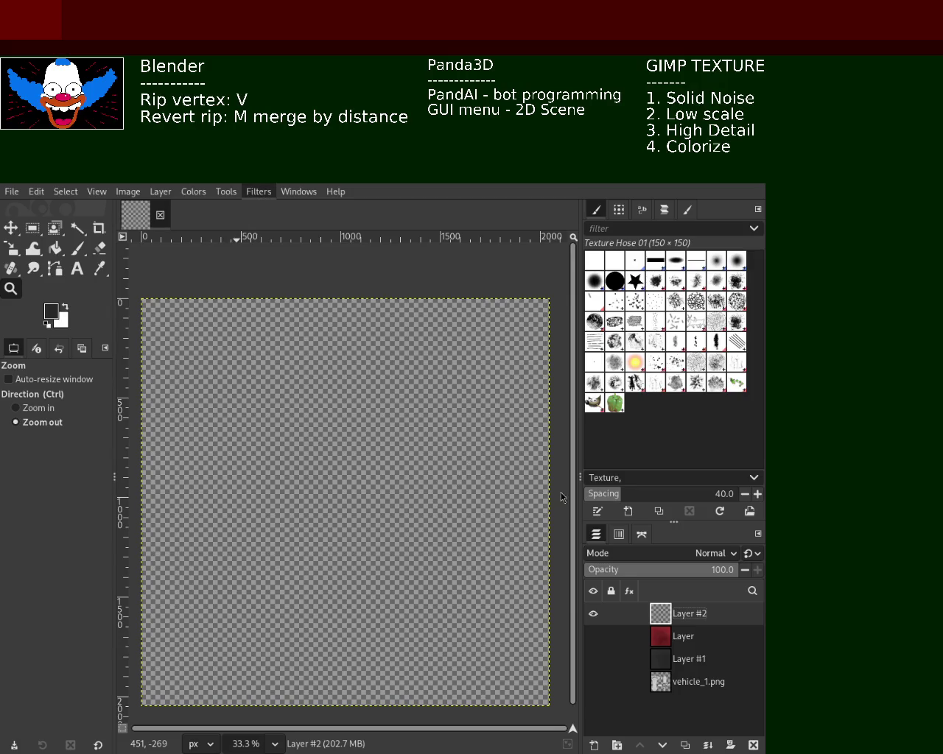
key(ctrl+shift+f)
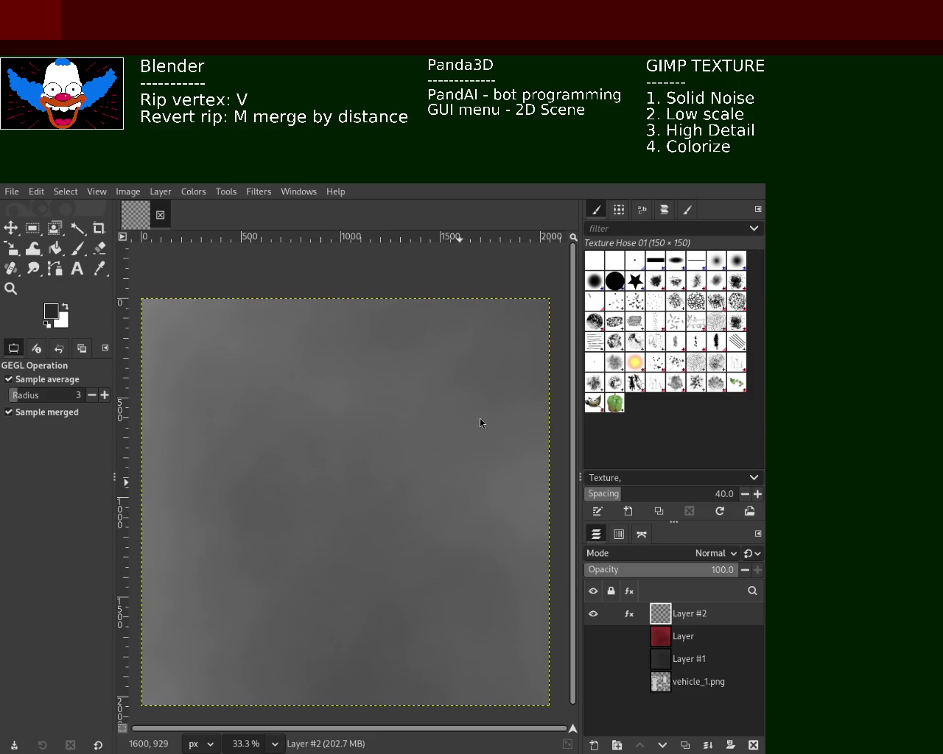
- Zoom in and out on Layer #2's grey solid noise to inspect its detail and framing
click(11, 288)
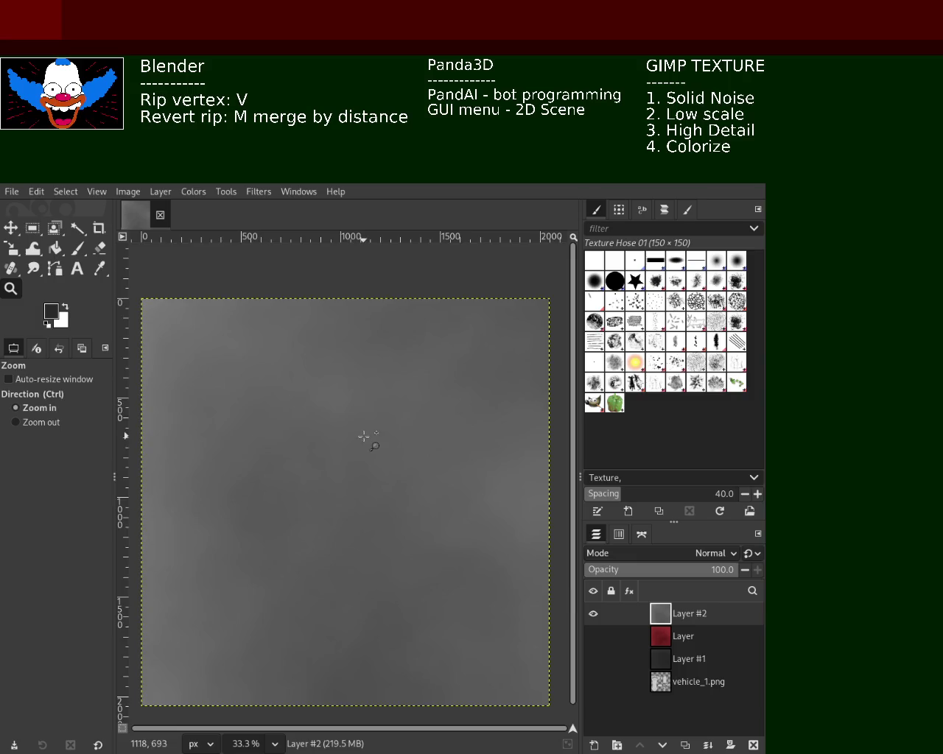
click(364, 436)
double_click(364, 436)
double_click(364, 436)
double_click(364, 436)
click(364, 436)
double_click(364, 435)
ctrl+double_click(363, 436)
ctrl+double_click(364, 436)
ctrl+double_click(364, 436)
ctrl+double_click(364, 436)
ctrl+double_click(364, 436)
click(364, 471)
double_click(364, 578)
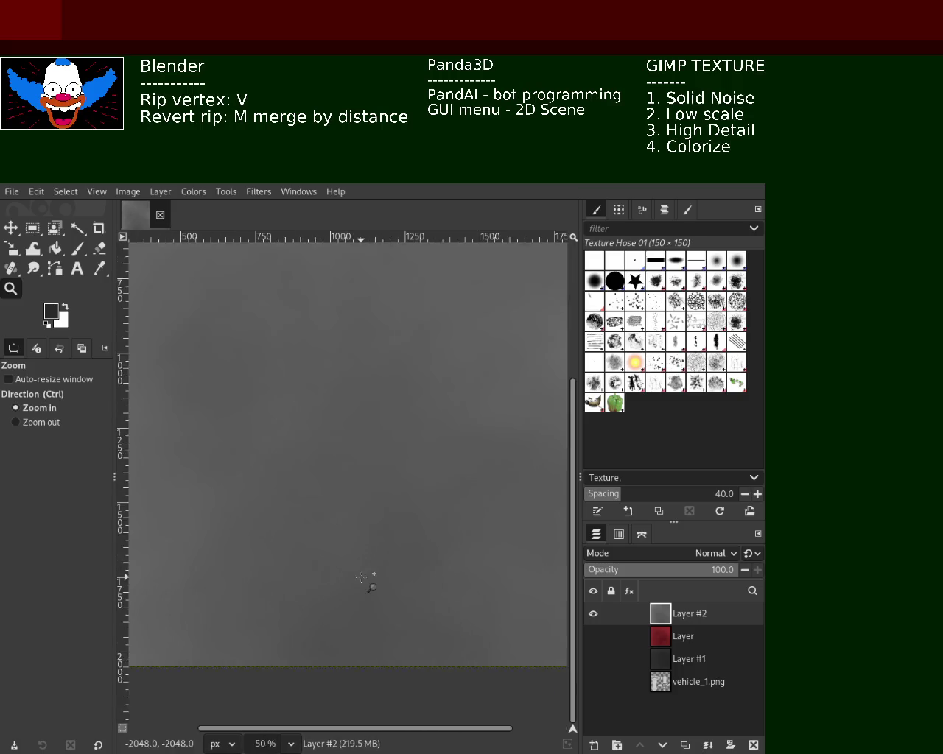
double_click(361, 578)
click(361, 578)
ctrl+double_click(361, 578)
ctrl+click(361, 578)
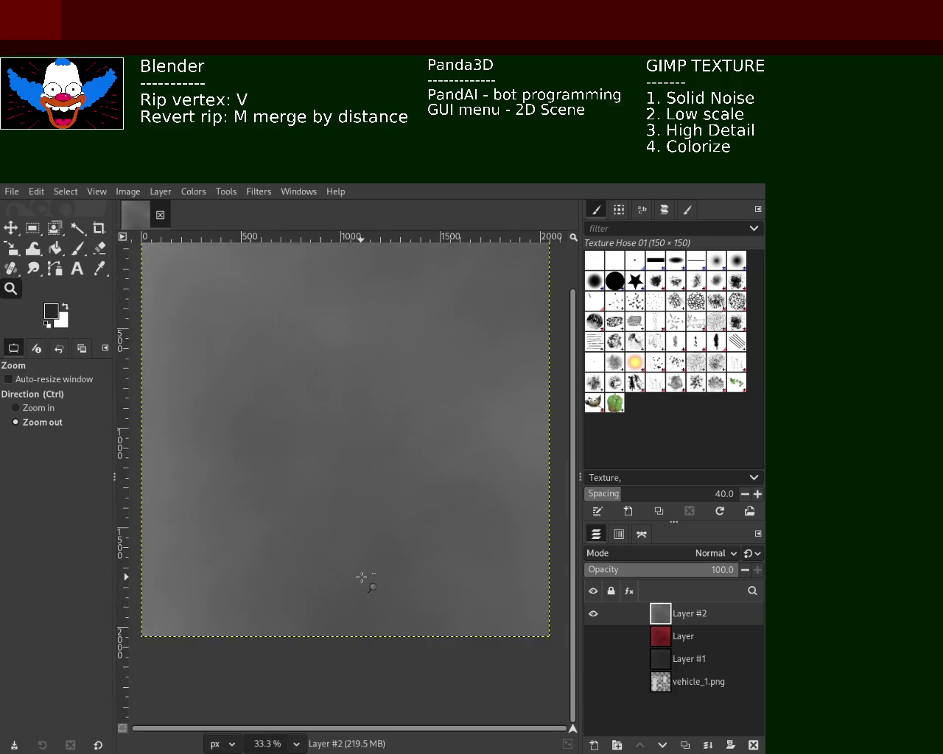
ctrl+click(361, 578)
double_click(384, 340)
double_click(384, 340)
double_click(384, 340)
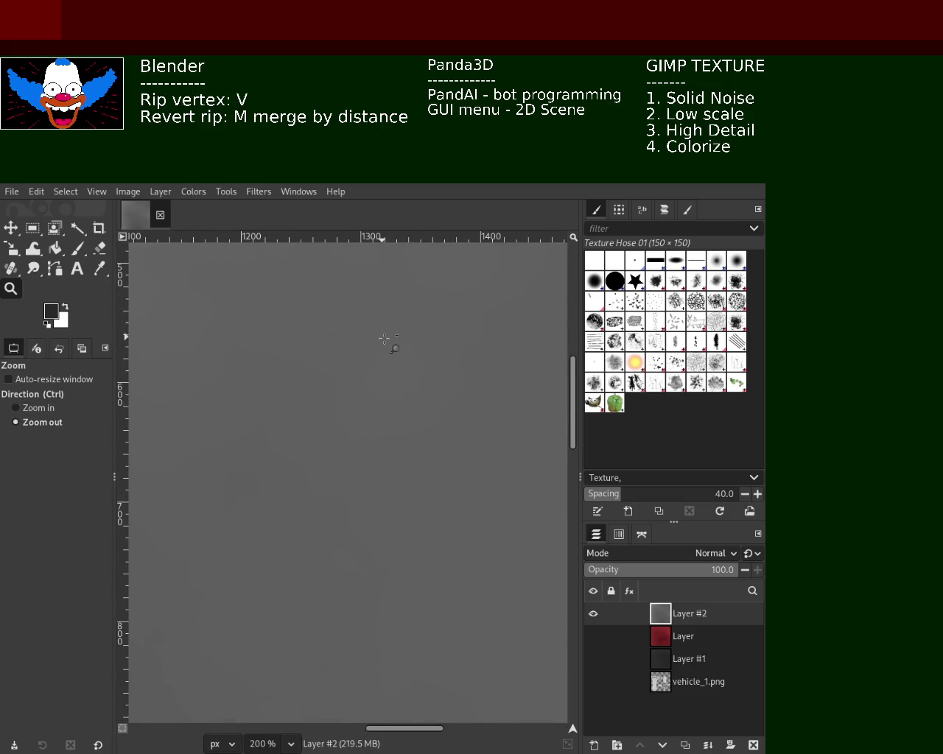
ctrl+double_click(384, 339)
ctrl+double_click(384, 338)
ctrl+click(384, 339)
double_click(385, 338)
ctrl+double_click(385, 338)
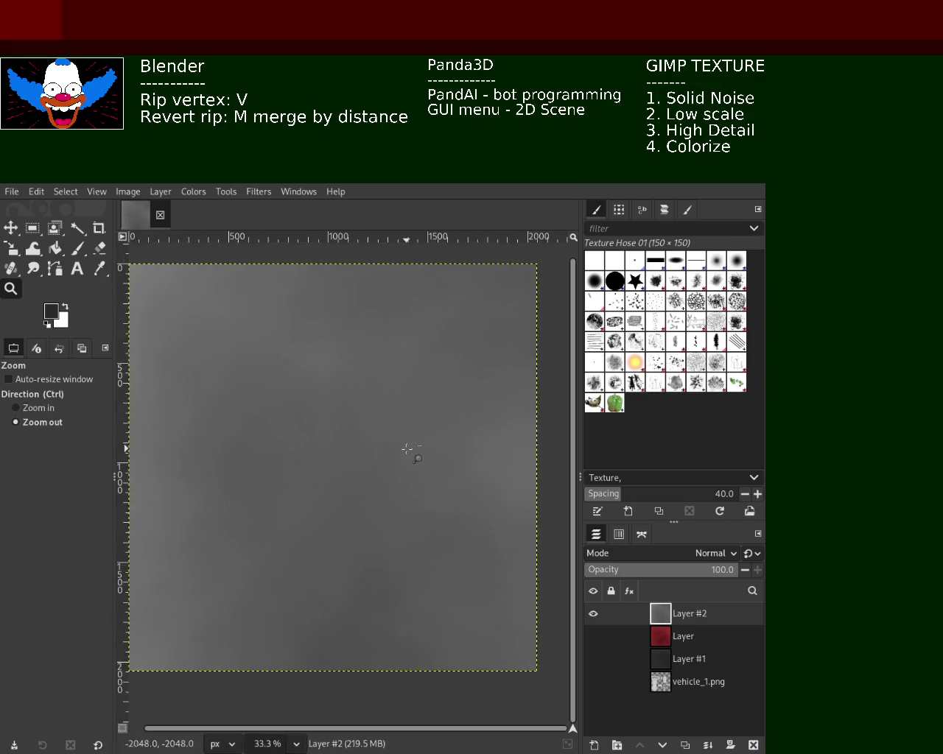
ctrl+double_click(396, 396)
double_click(396, 395)
ctrl+click(403, 449)
ctrl+click(396, 509)
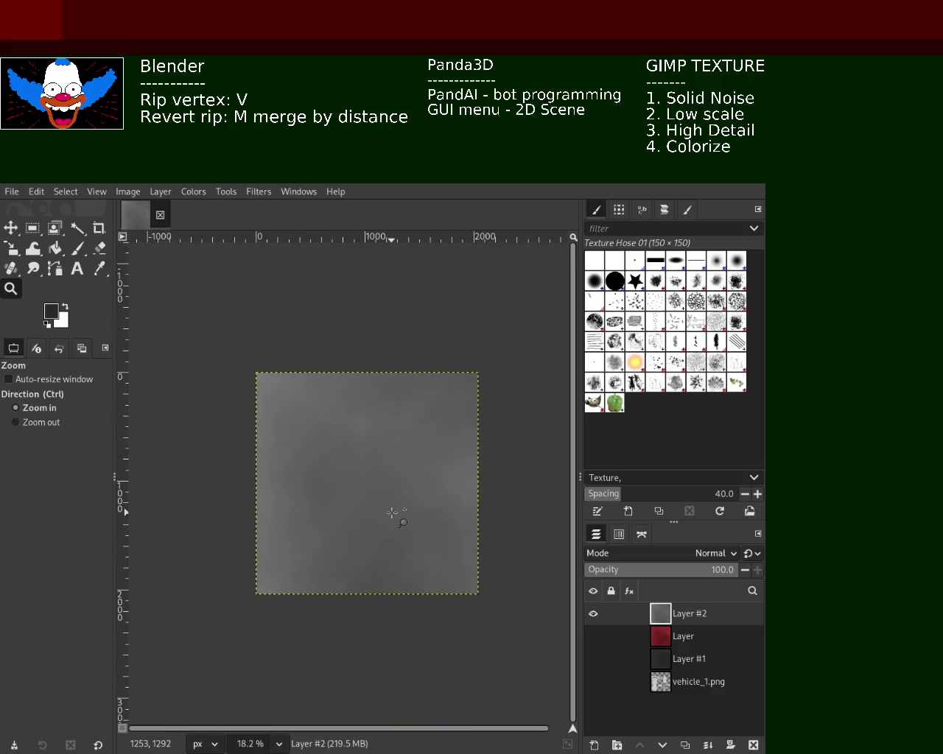
double_click(392, 513)
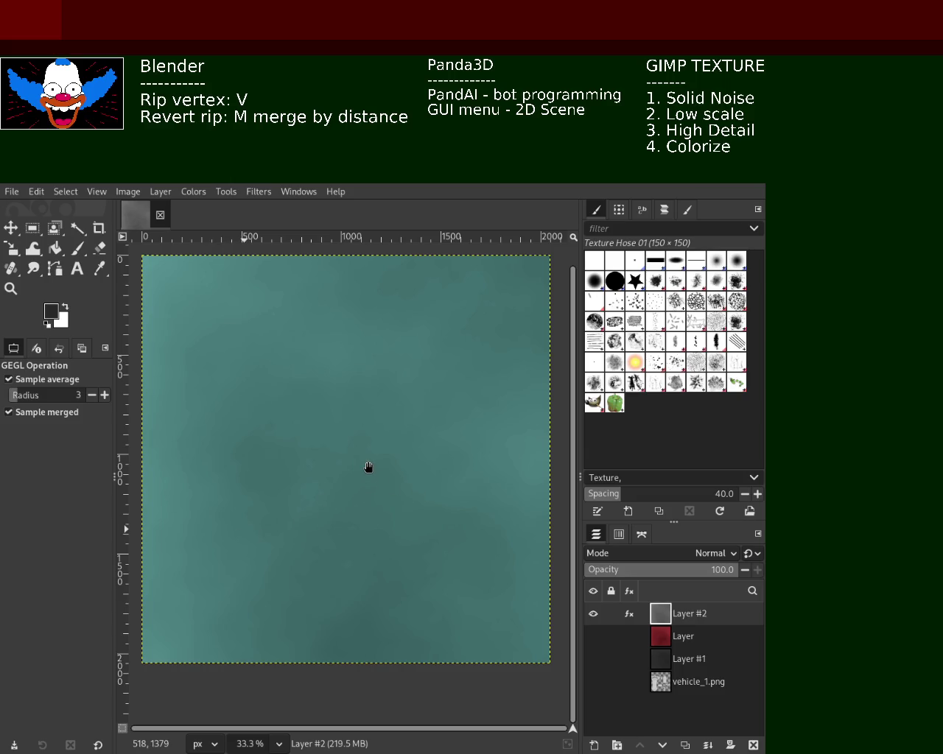
mouse_move(370, 465)
mouse_down()
mouse_move(303, 465)
mouse_move(434, 476)
mouse_move(381, 475)
mouse_move(400, 478)
mouse_move(356, 476)
mouse_move(431, 474)
mouse_move(307, 467)
mouse_move(497, 474)
mouse_up()
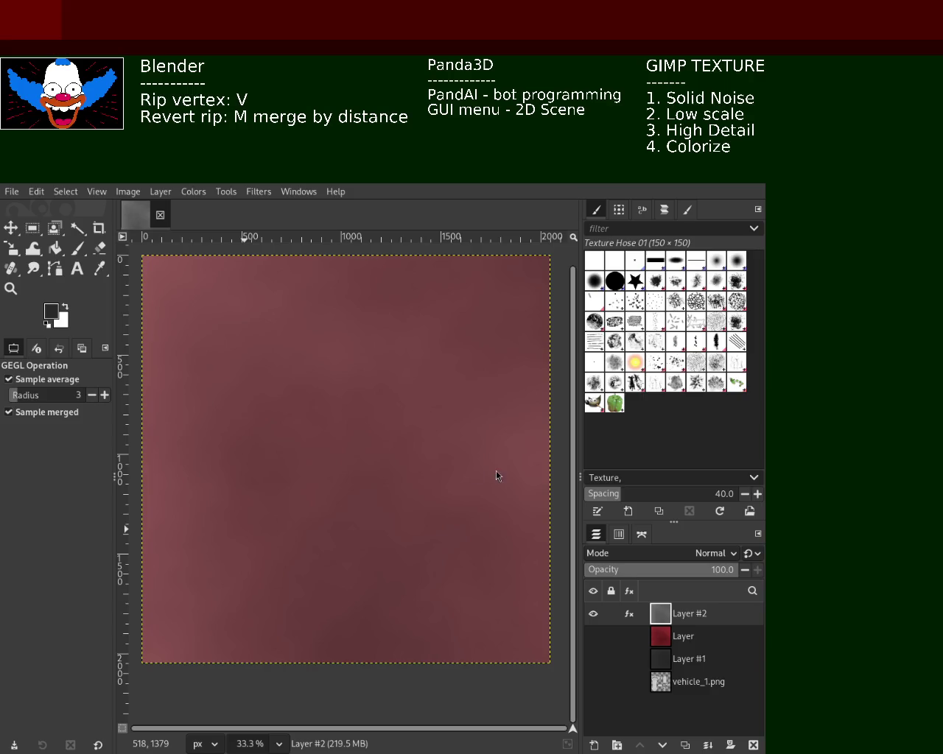
mouse_move(368, 484)
mouse_down()
mouse_move(452, 491)
mouse_move(414, 488)
mouse_move(427, 490)
mouse_up()
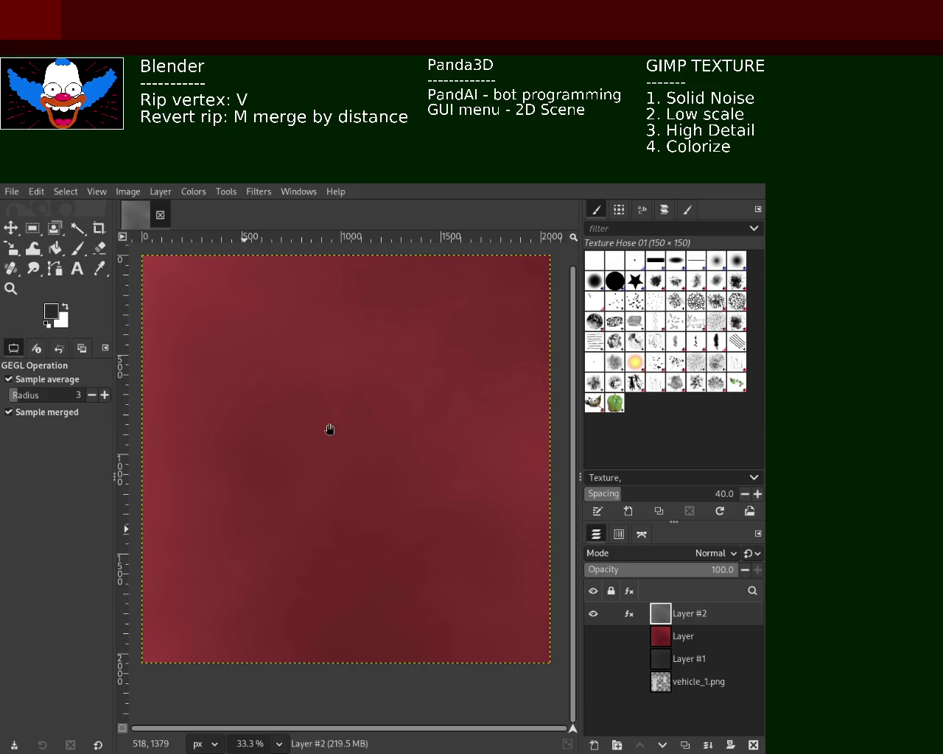
mouse_move(353, 448)
mouse_down()
mouse_move(417, 452)
mouse_move(247, 449)
mouse_move(371, 457)
mouse_move(358, 454)
mouse_move(381, 434)
mouse_up()
click(10, 288)
click(379, 398)
click(379, 398)
scroll(379, 398, down, 1)
scroll(379, 397, down, 3)
scroll(379, 398, down, 1)
scroll(456, 332, up, 2)
scroll(457, 332, up, 2)
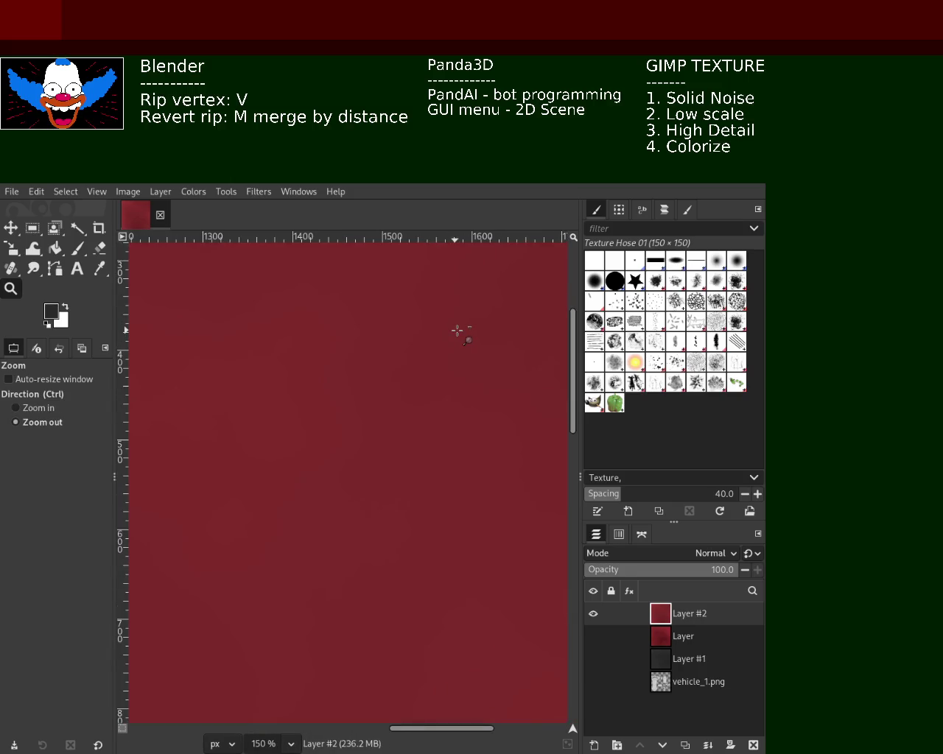
scroll(456, 331, down, 3)
scroll(457, 331, down, 2)
scroll(394, 417, up, 1)
scroll(390, 416, up, 1)
scroll(392, 417, down, 1)
scroll(388, 467, up, 1)
scroll(385, 467, down, 1)
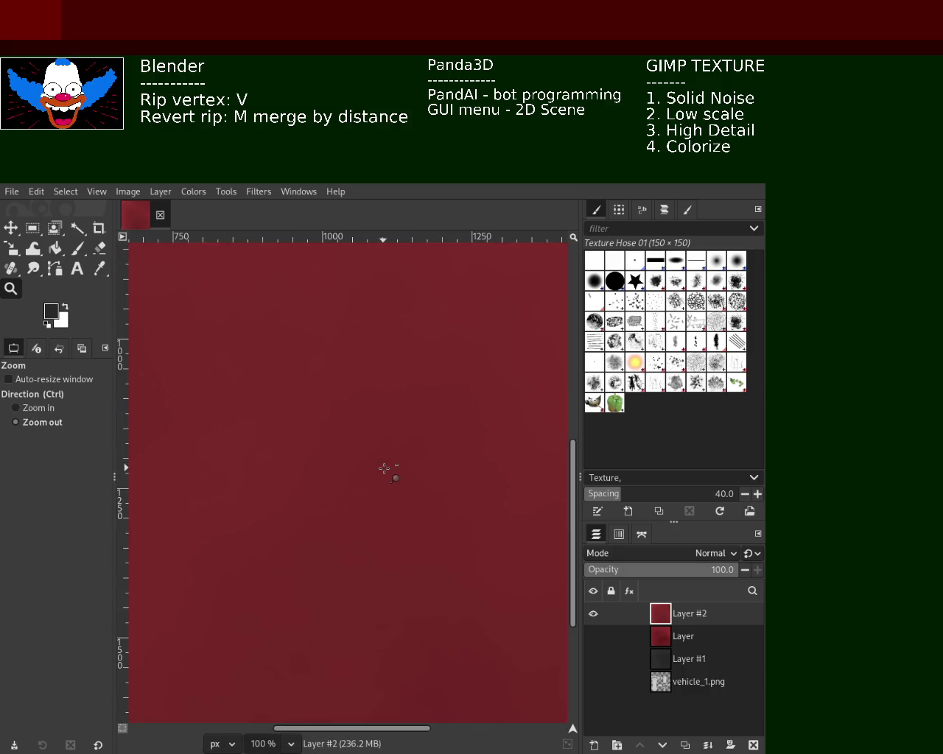
scroll(432, 395, down, 1)
scroll(431, 395, up, 2)
scroll(432, 396, up, 1)
scroll(241, 428, up, 3)
scroll(239, 427, down, 3)
scroll(247, 426, down, 1)
scroll(254, 421, down, 1)
scroll(259, 419, down, 1)
scroll(280, 425, up, 1)
scroll(353, 438, down, 2)
scroll(361, 438, up, 1)
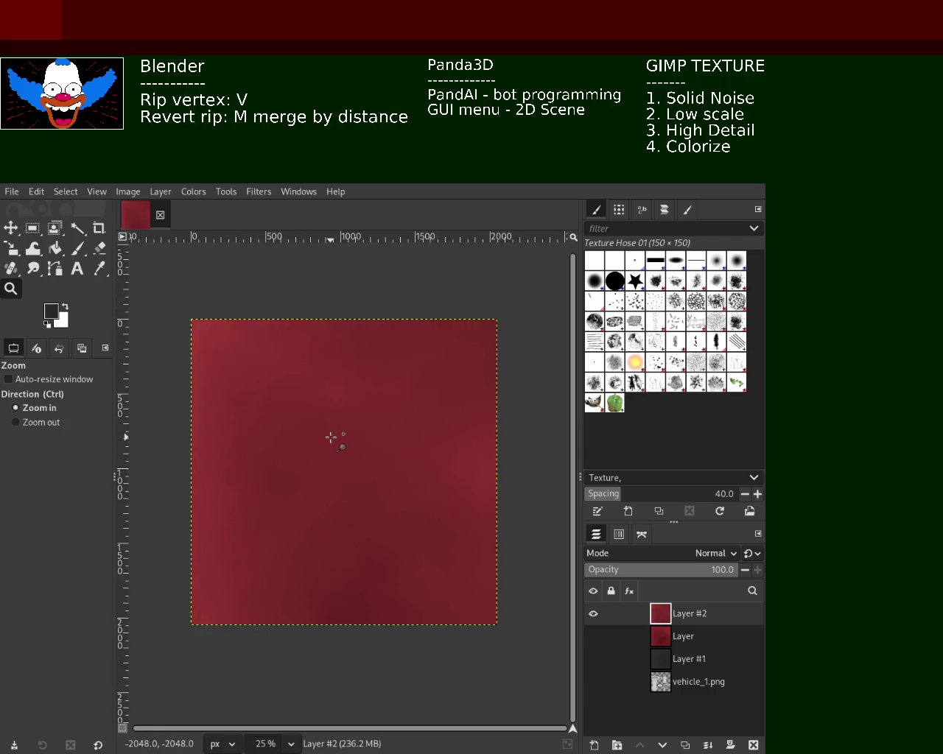
scroll(383, 501, up, 1)
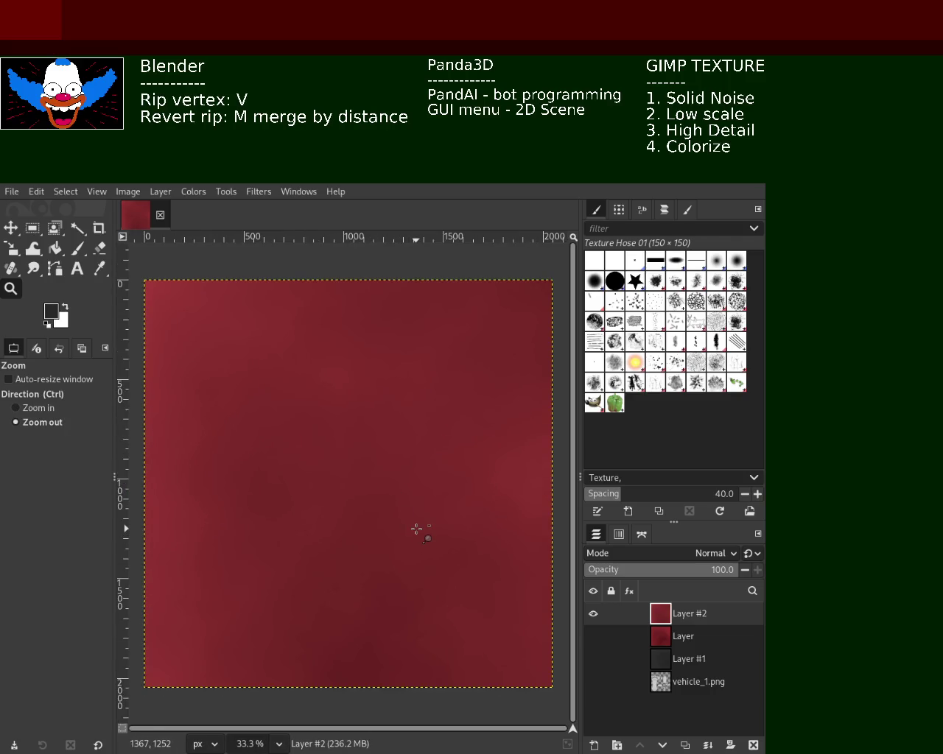
key(ctrl+z)
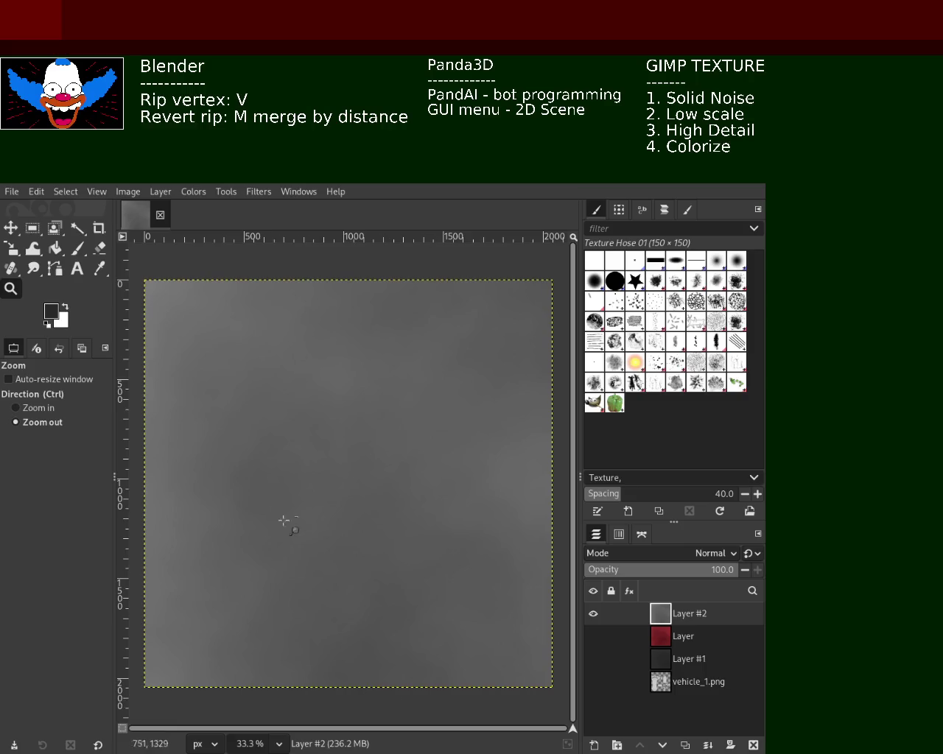
key(ctrl+z)
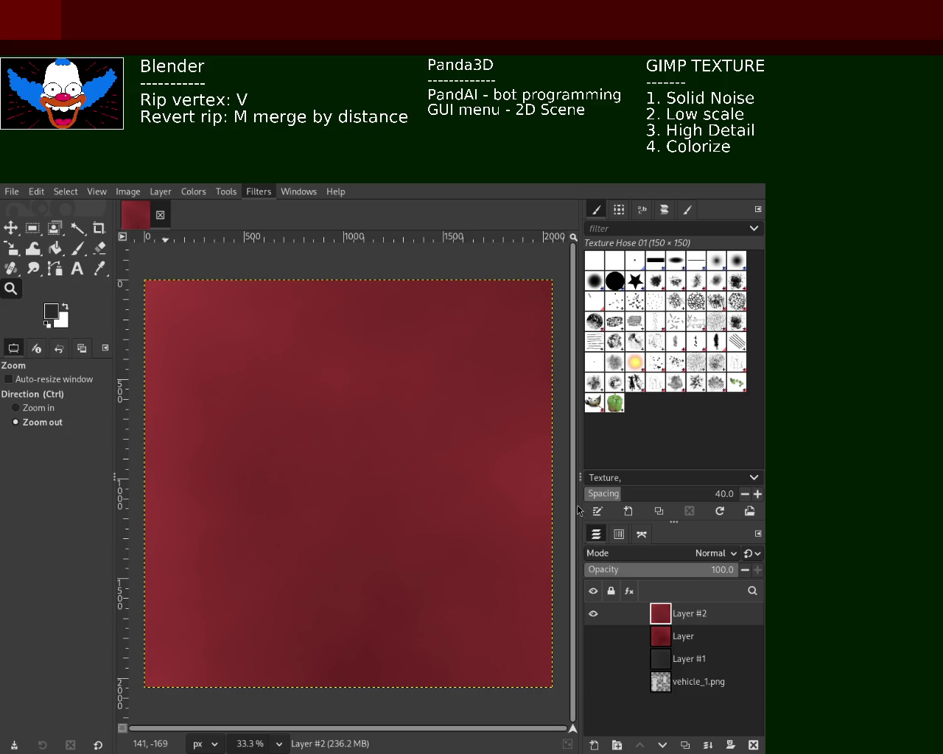
key(ctrl+f)
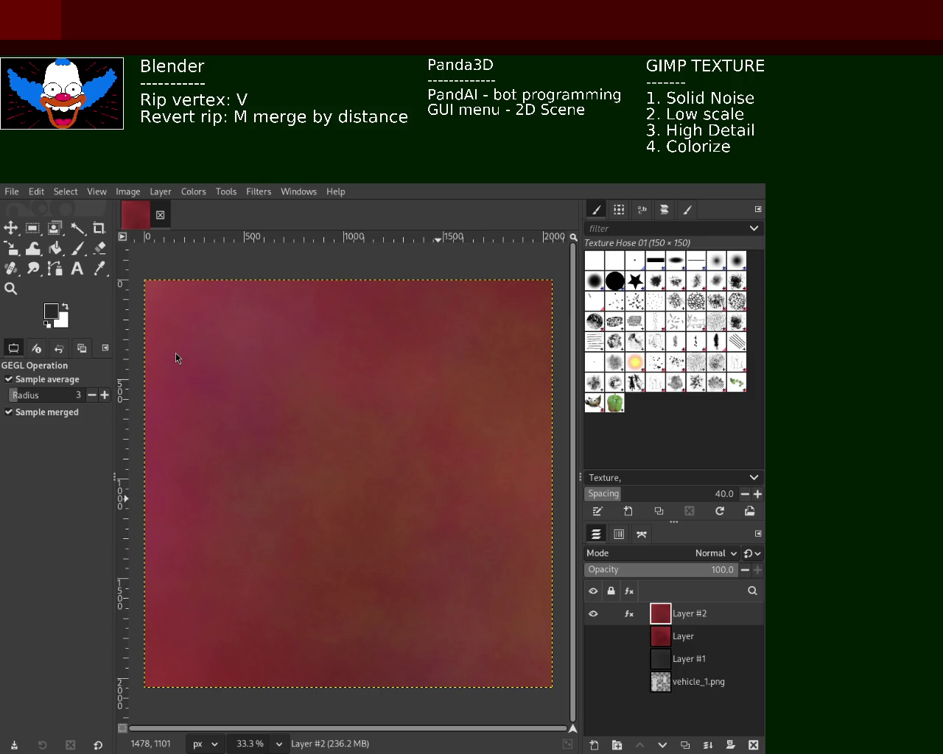
key(ctrl+z)
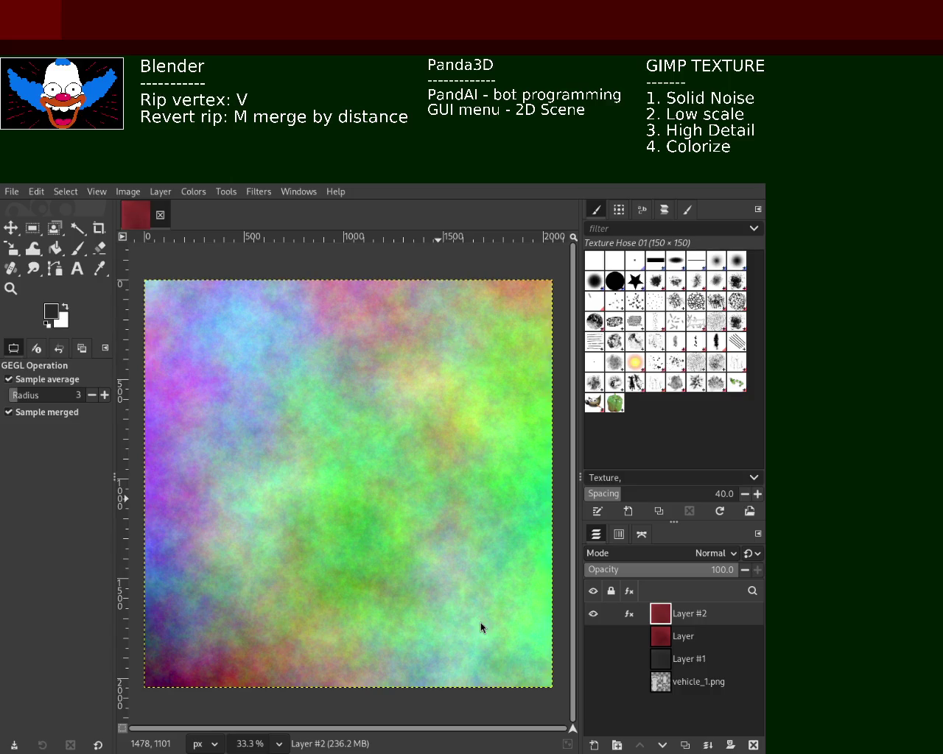
key(ctrl+z)
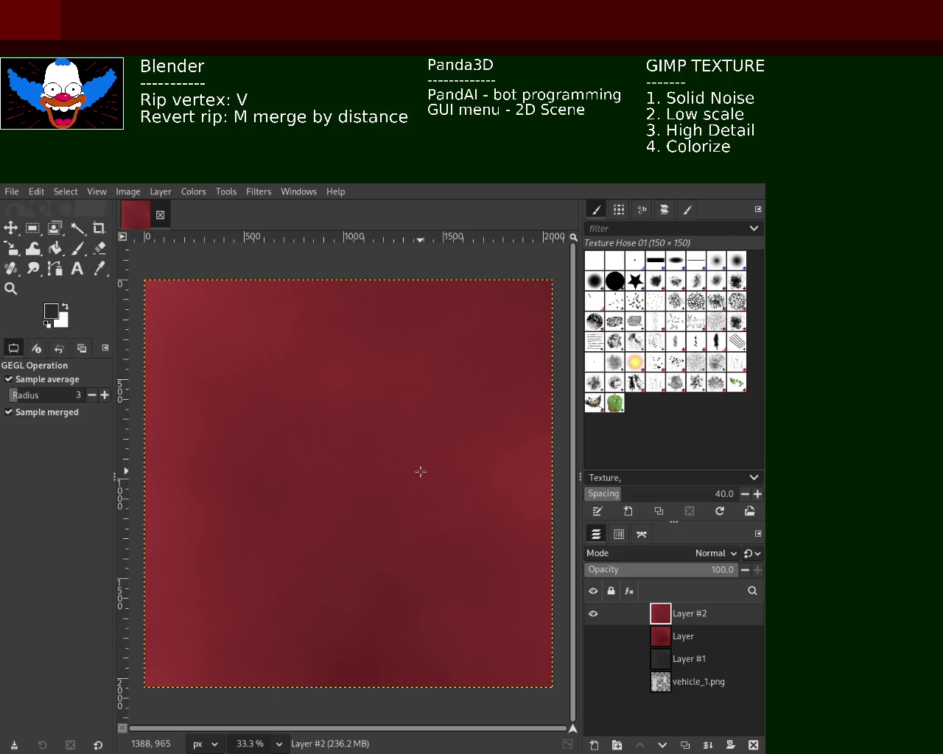
key(ctrl+z)
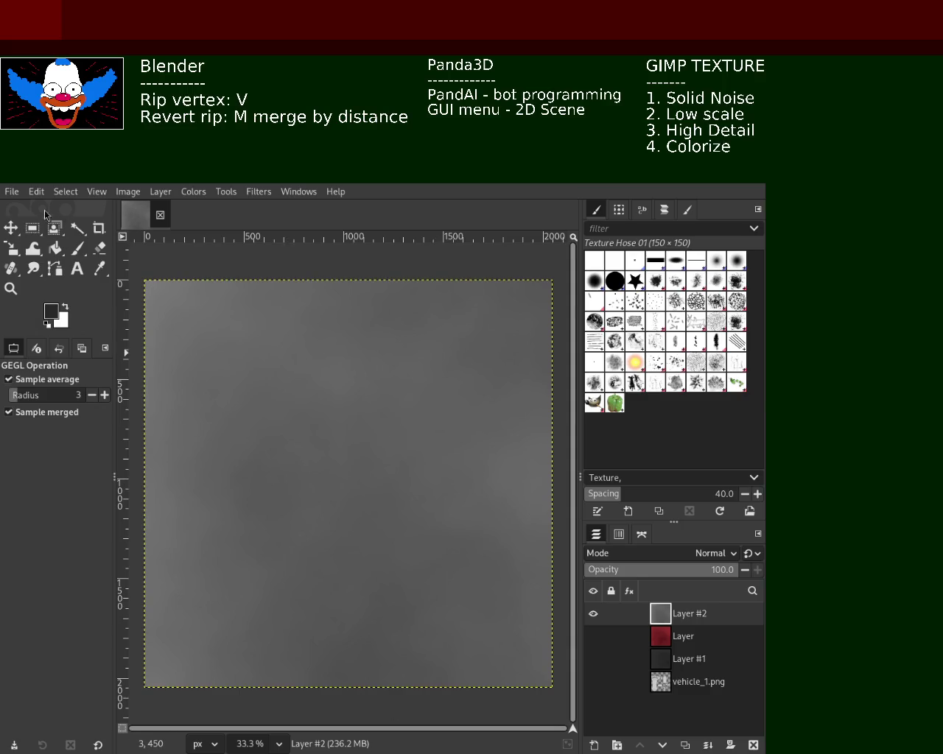
key(ctrl+y)
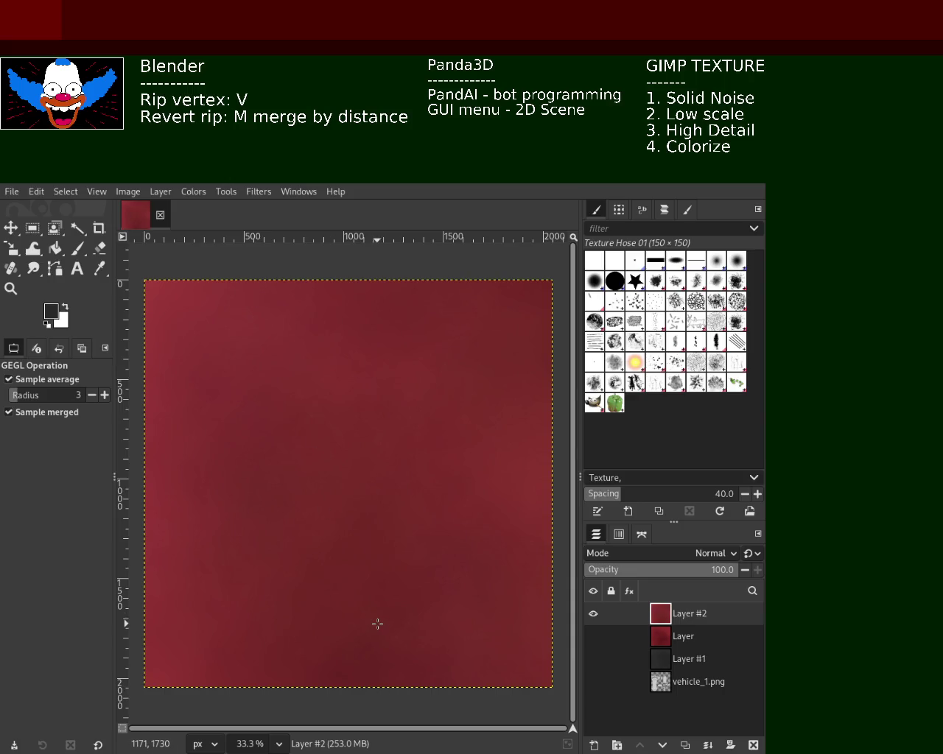
key(z)
click(401, 371)
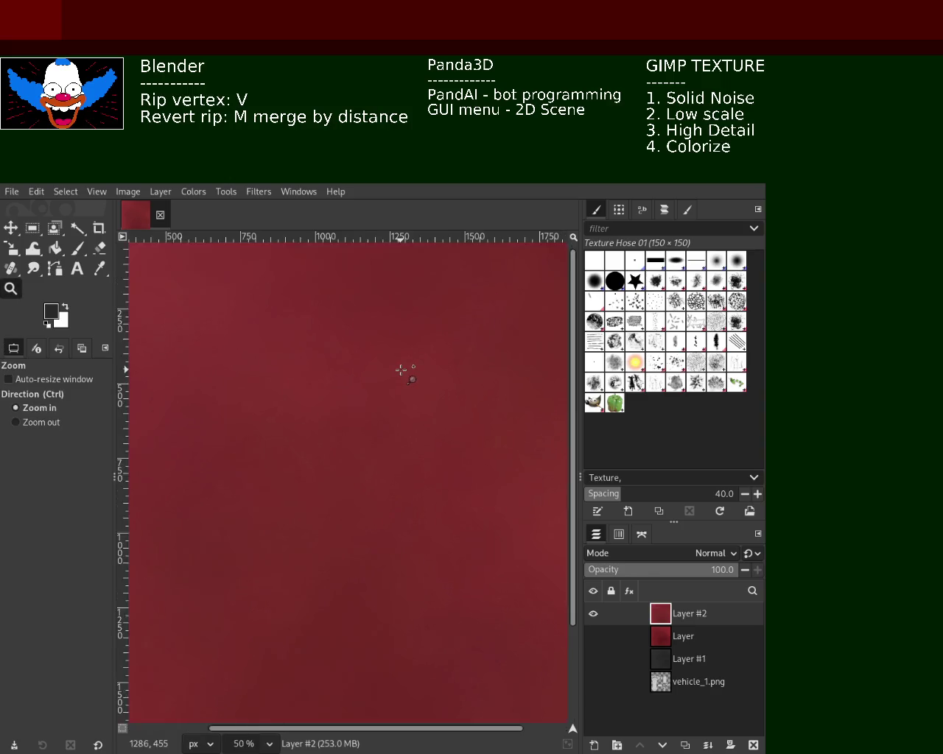
click(402, 370)
click(401, 371)
ctrl+click(402, 370)
ctrl+click(402, 371)
ctrl+click(401, 371)
ctrl+click(402, 370)
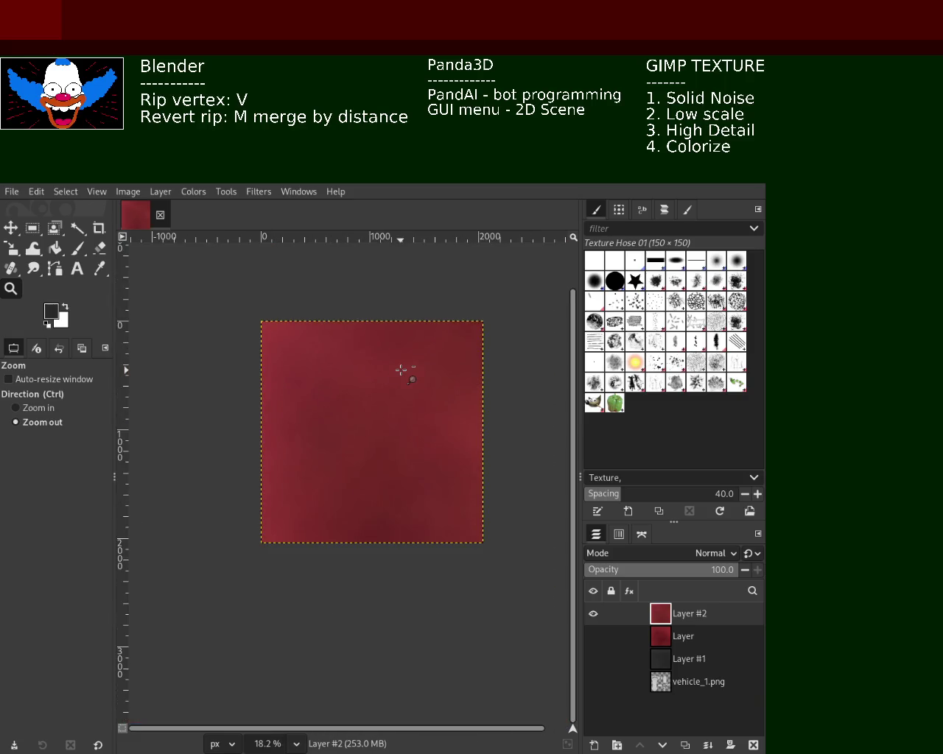
click(401, 370)
click(401, 370)
click(363, 457)
click(362, 458)
click(362, 458)
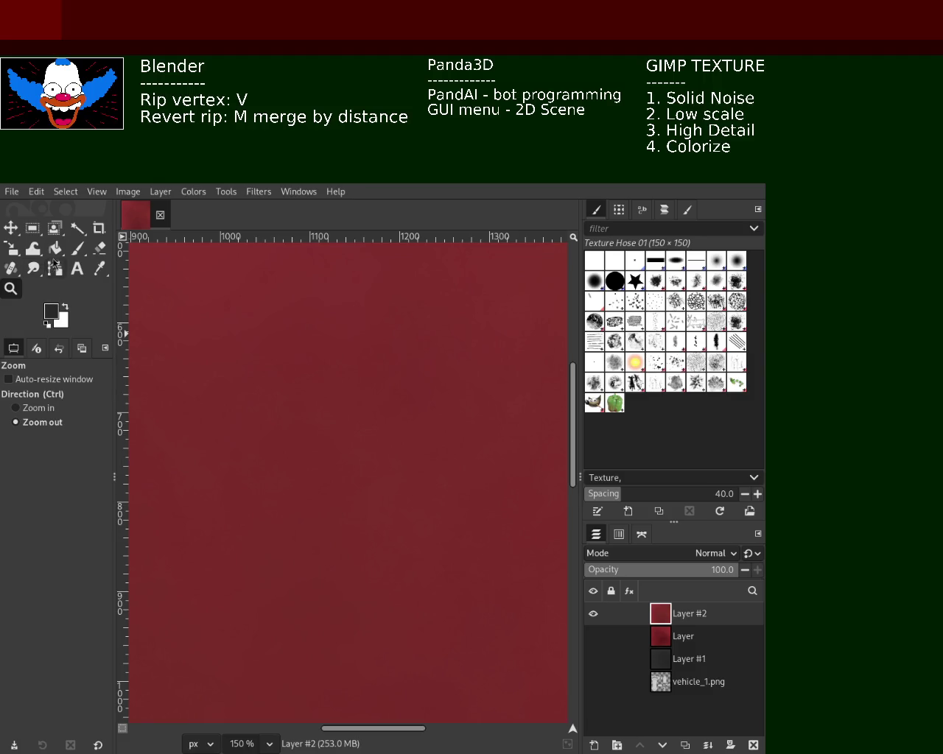
click(55, 248)
click(64, 309)
click(285, 346)
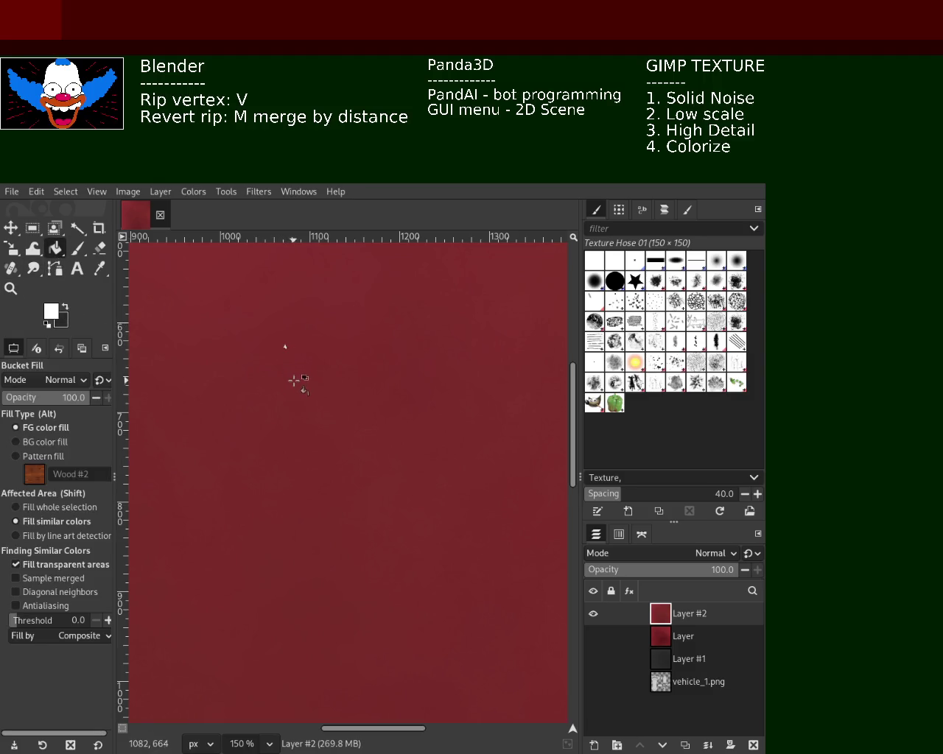
click(346, 390)
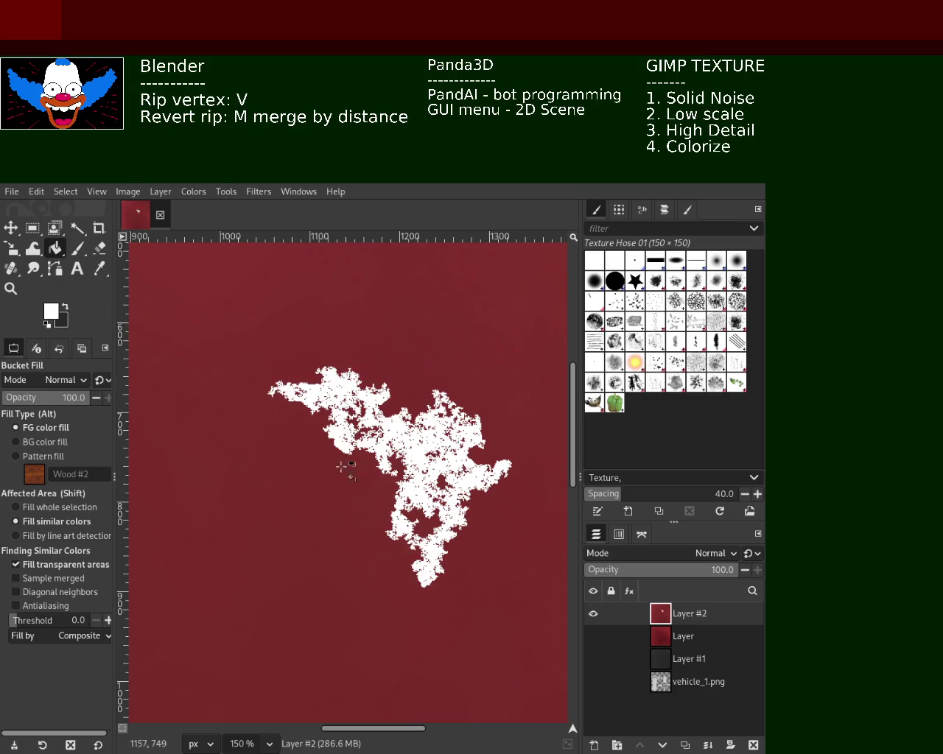
click(267, 520)
click(355, 321)
click(448, 318)
click(508, 440)
click(470, 582)
key(ctrl+z)
key(ctrl+z)
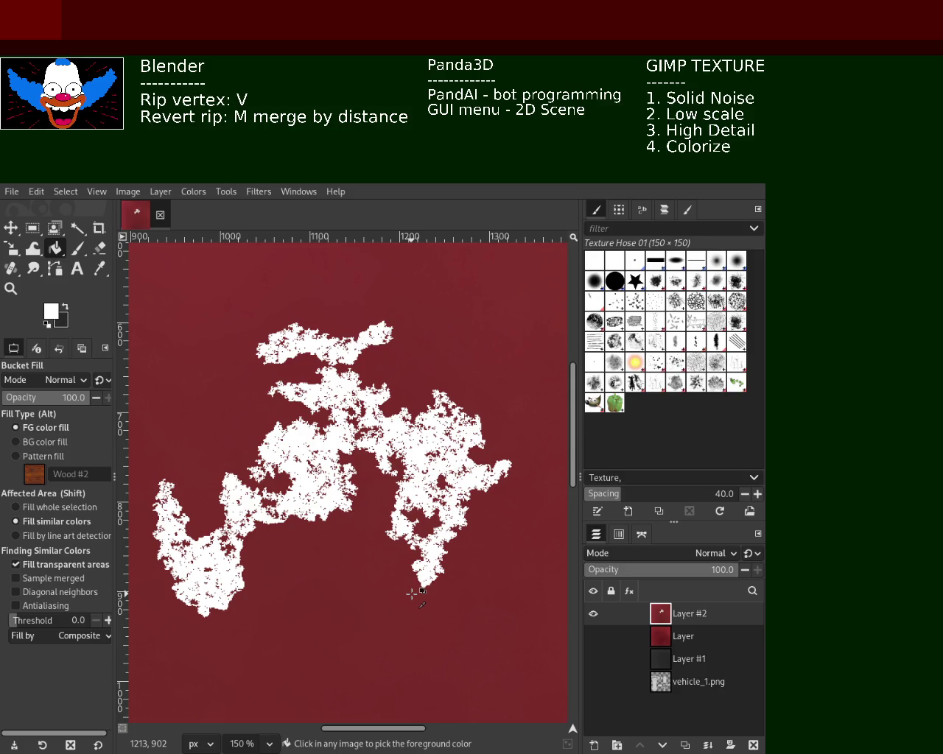
key(ctrl+z)
key(ctrl+z)
key(ctrl+z)
key(ctrl+z)
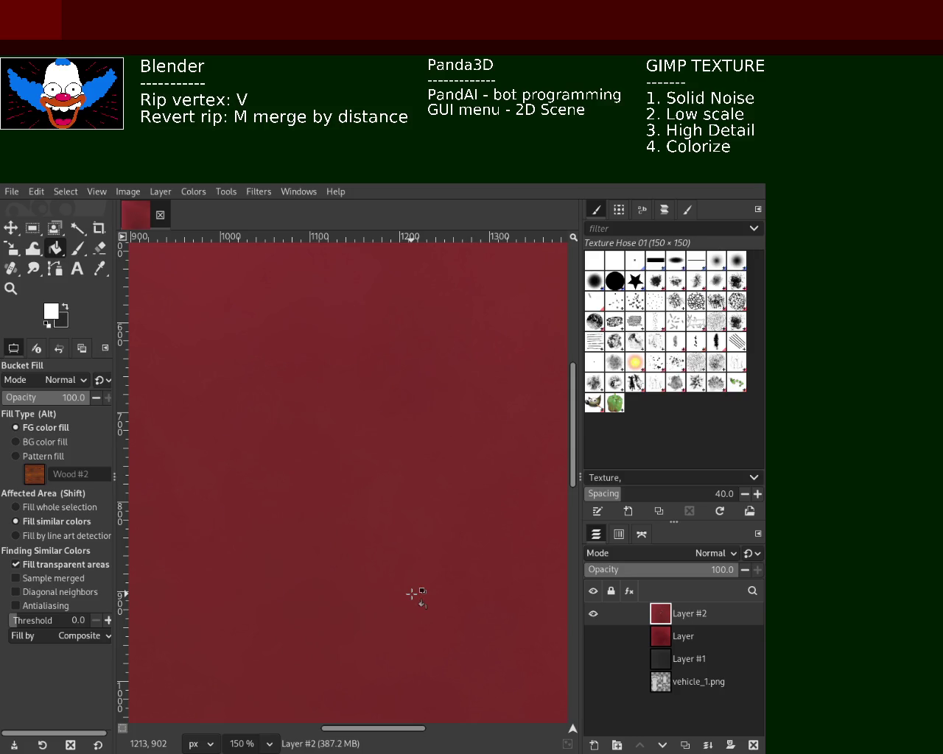
click(318, 553)
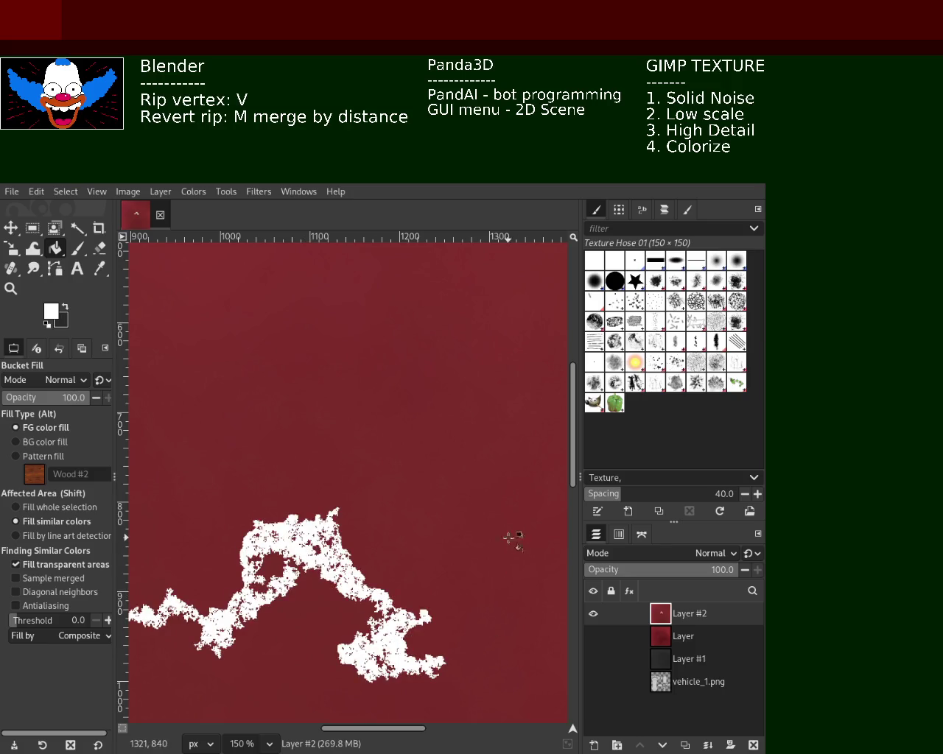
click(511, 539)
click(425, 382)
click(286, 417)
click(242, 442)
click(209, 510)
click(412, 505)
click(346, 515)
key(ctrl+z)
key(ctrl+z)
key(ctrl+z)
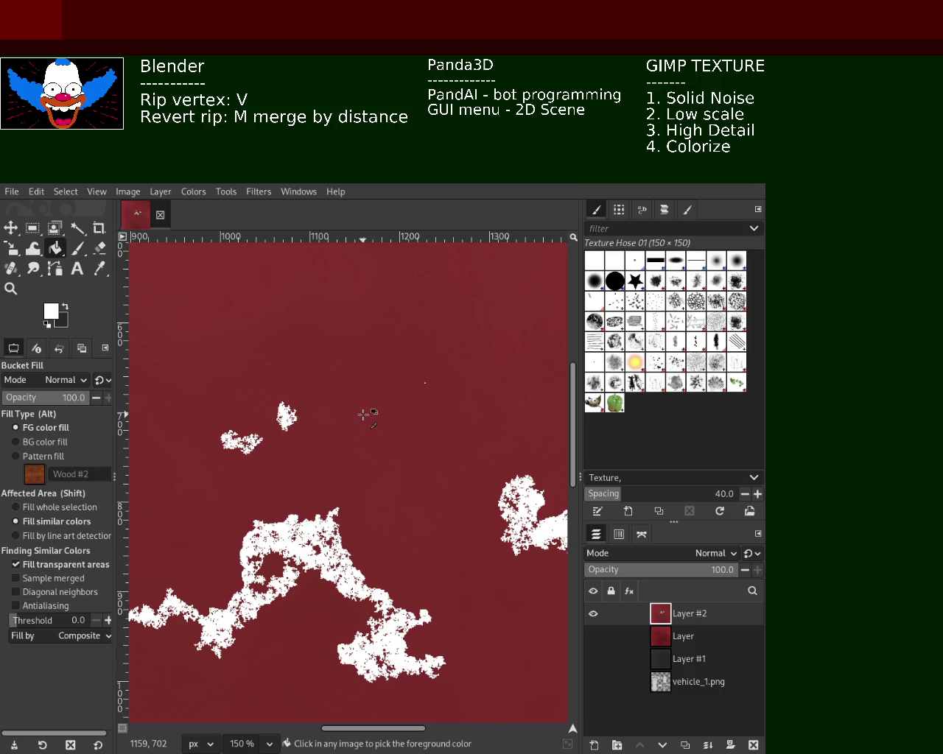
key(ctrl+z)
key(ctrl+z)
key(ctrl+z)
key(ctrl+z)
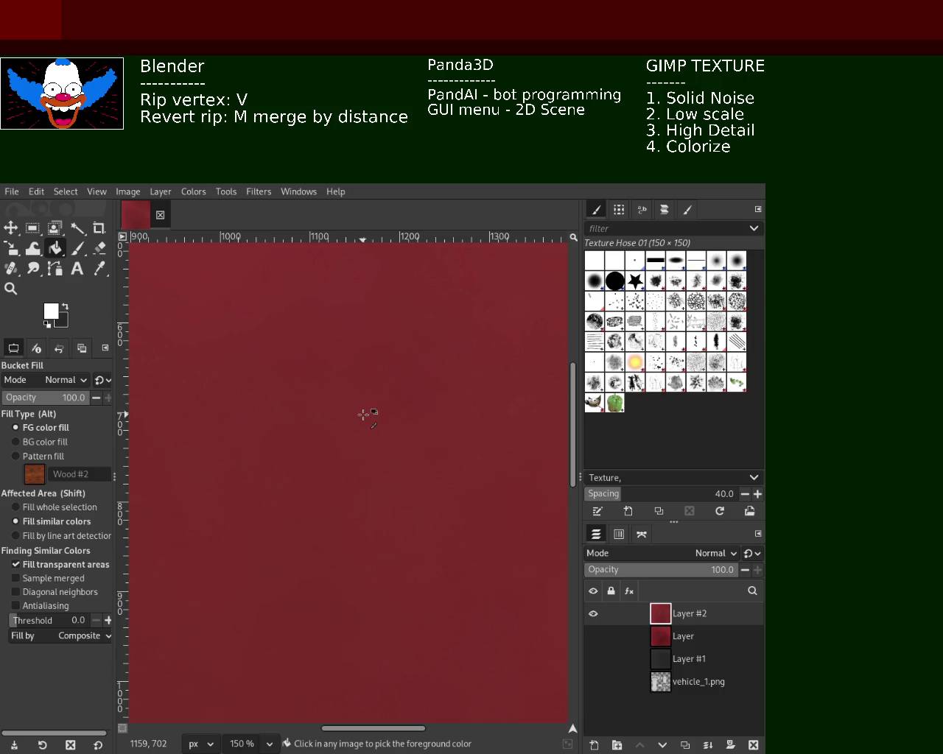
key(ctrl+z)
click(442, 366)
key(ctrl+z)
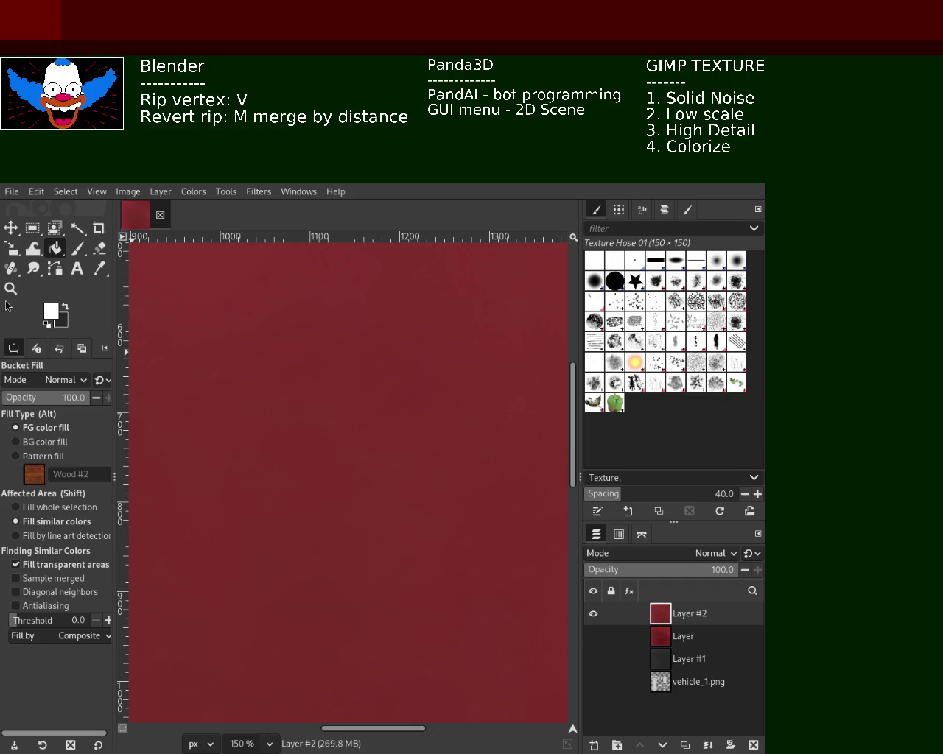
click(10, 288)
ctrl+click(446, 456)
ctrl+click(441, 457)
ctrl+click(441, 457)
ctrl+click(442, 456)
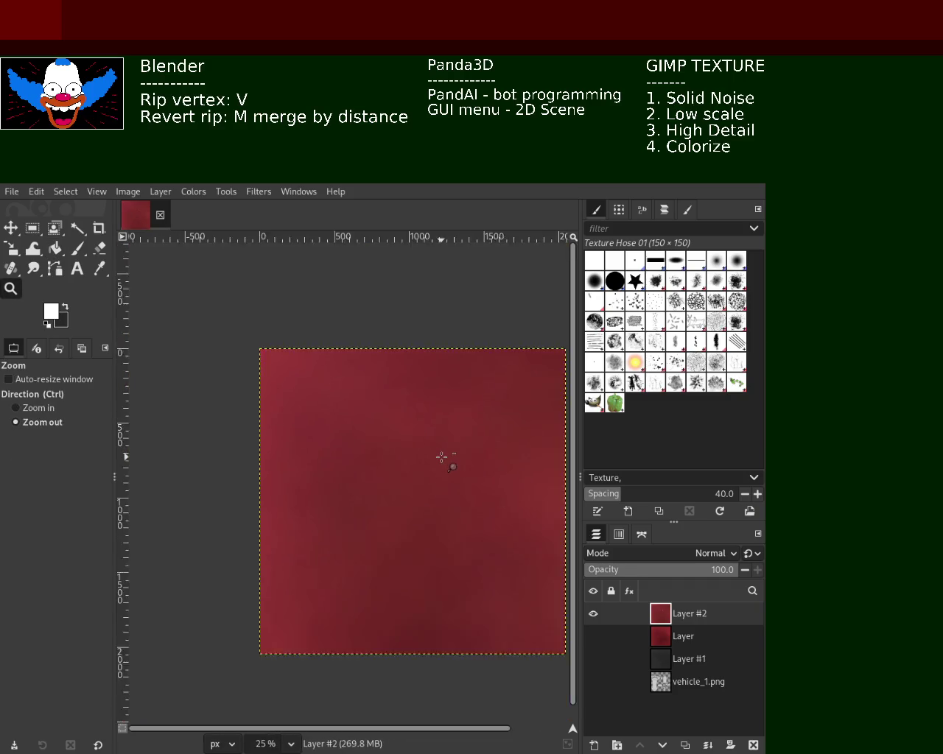
ctrl+click(483, 508)
click(484, 508)
click(484, 507)
ctrl+click(448, 459)
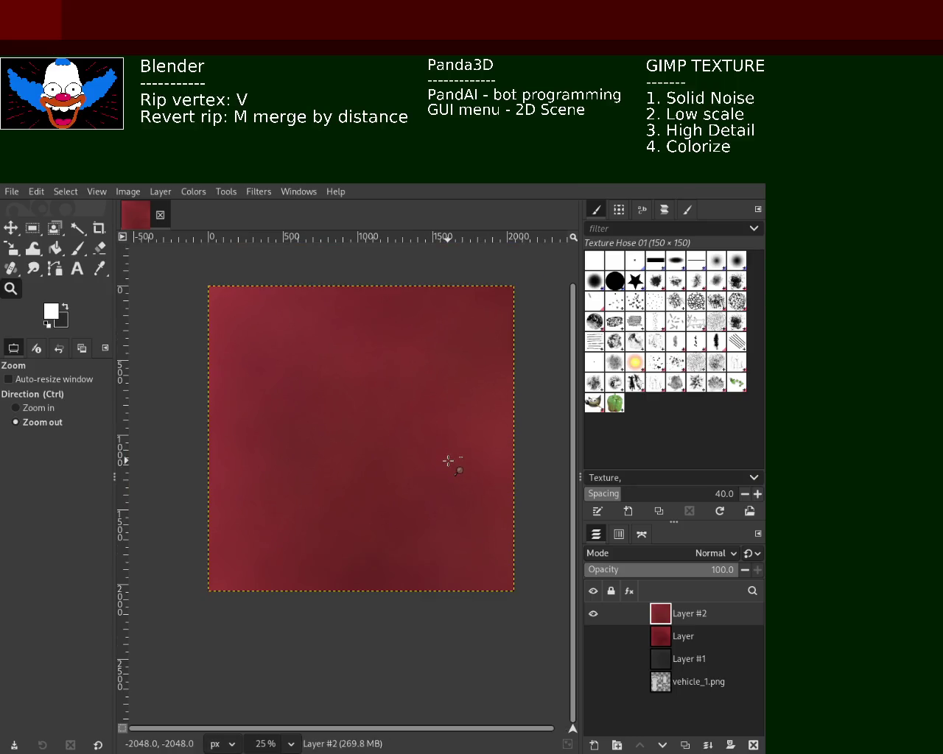
click(349, 326)
ctrl+click(383, 385)
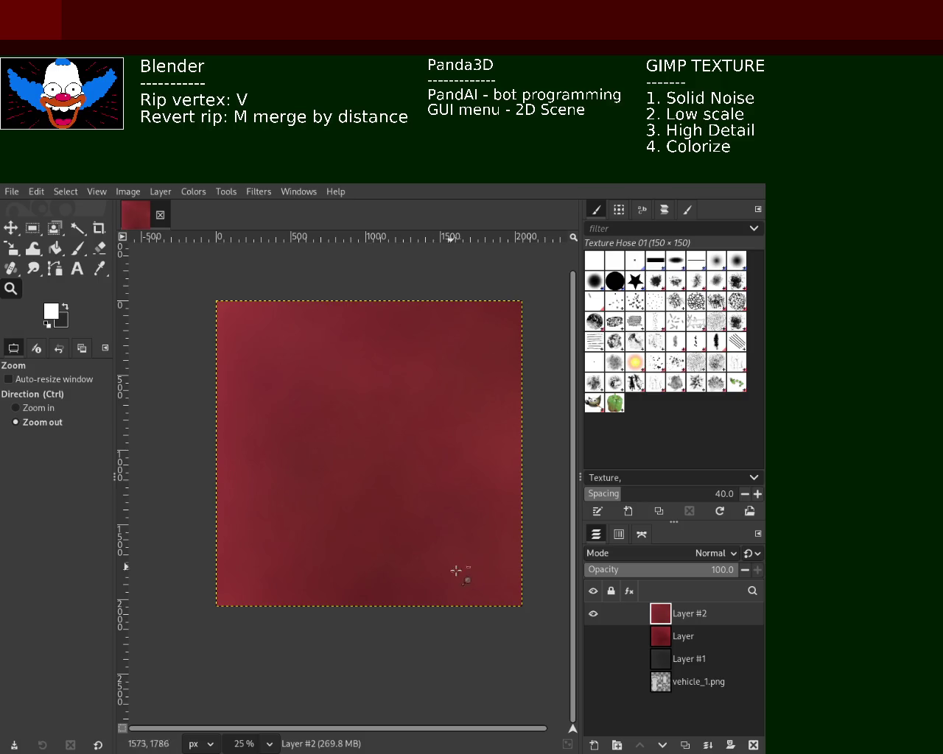
click(660, 638)
click(592, 613)
click(593, 636)
scroll(305, 363, up, 2)
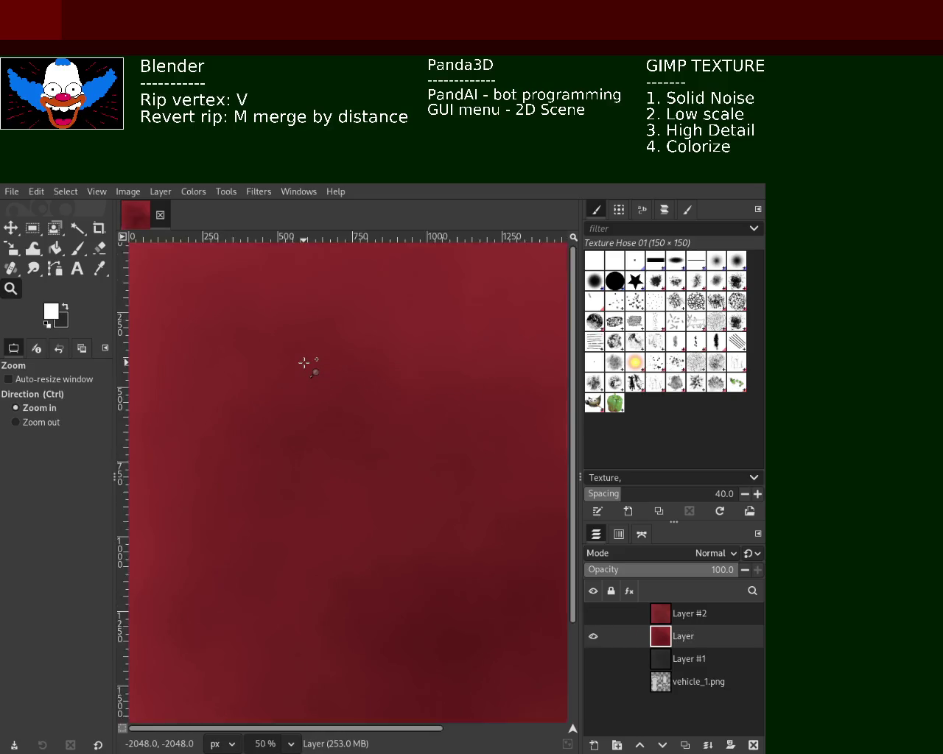
scroll(304, 363, up, 2)
scroll(304, 363, up, 2)
scroll(306, 362, down, 1)
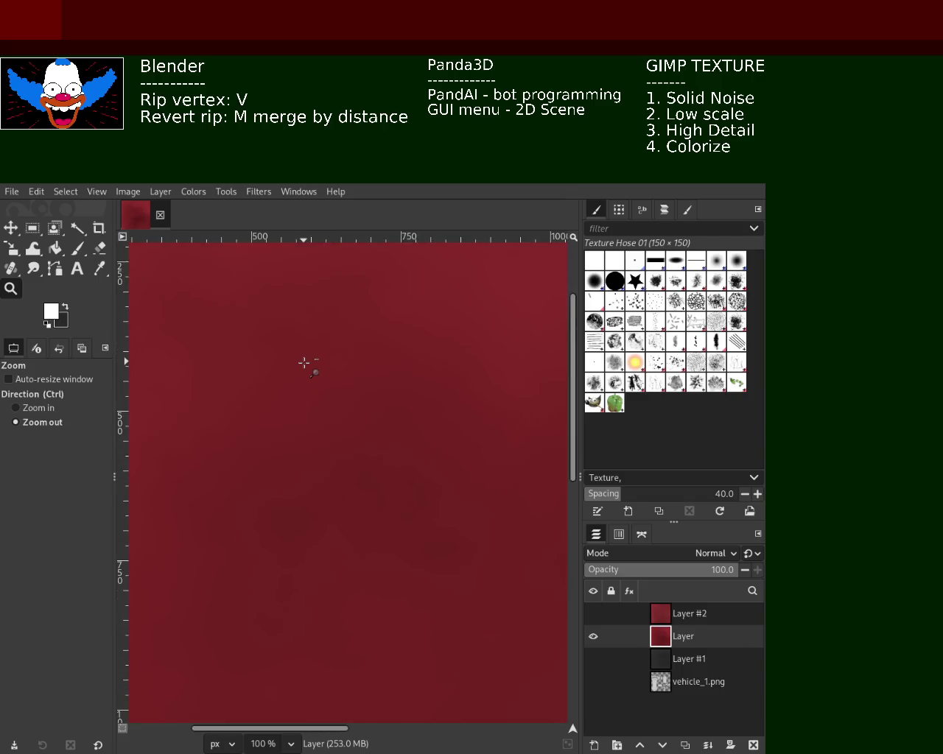
scroll(482, 484, down, 1)
scroll(449, 480, up, 1)
scroll(388, 457, down, 4)
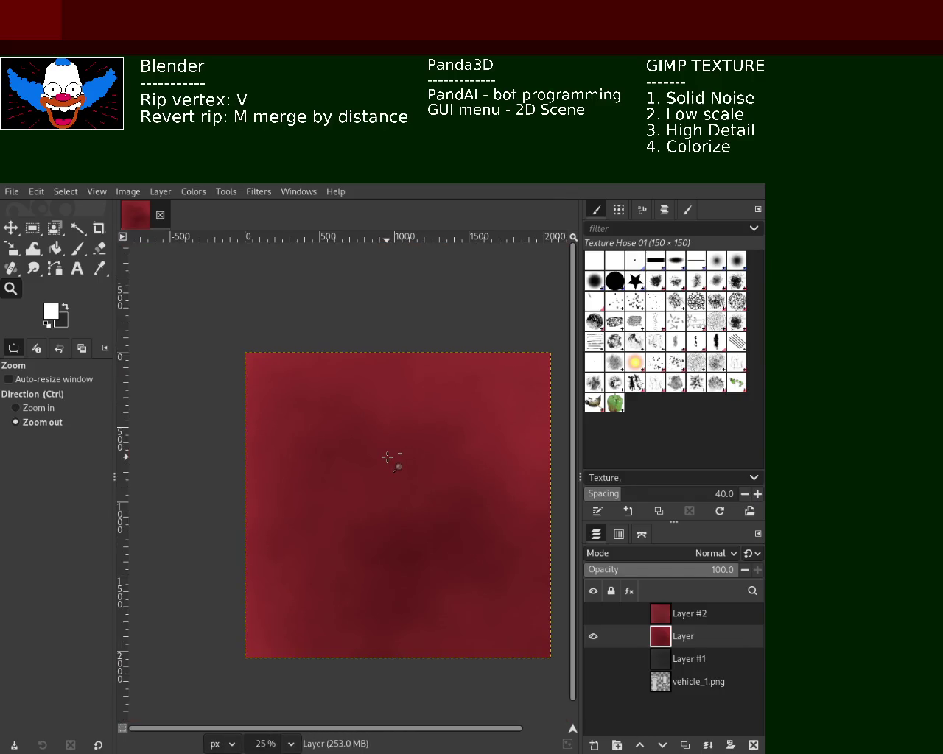
scroll(525, 450, up, 1)
scroll(525, 450, up, 2)
scroll(516, 456, up, 1)
scroll(464, 463, down, 1)
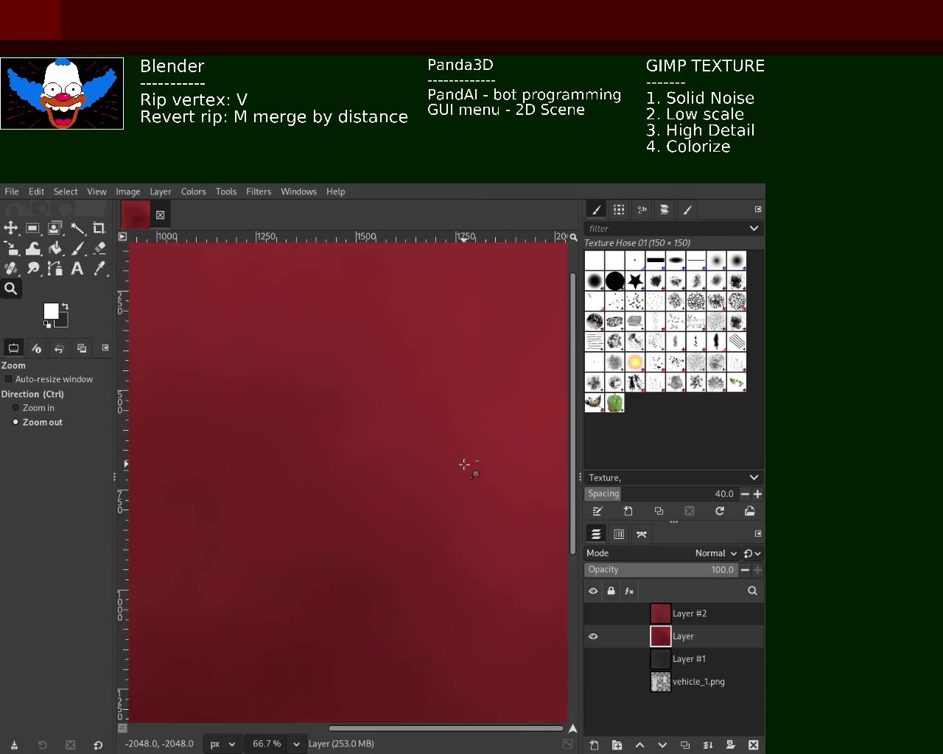
scroll(467, 462, down, 2)
scroll(452, 454, up, 1)
scroll(451, 458, up, 3)
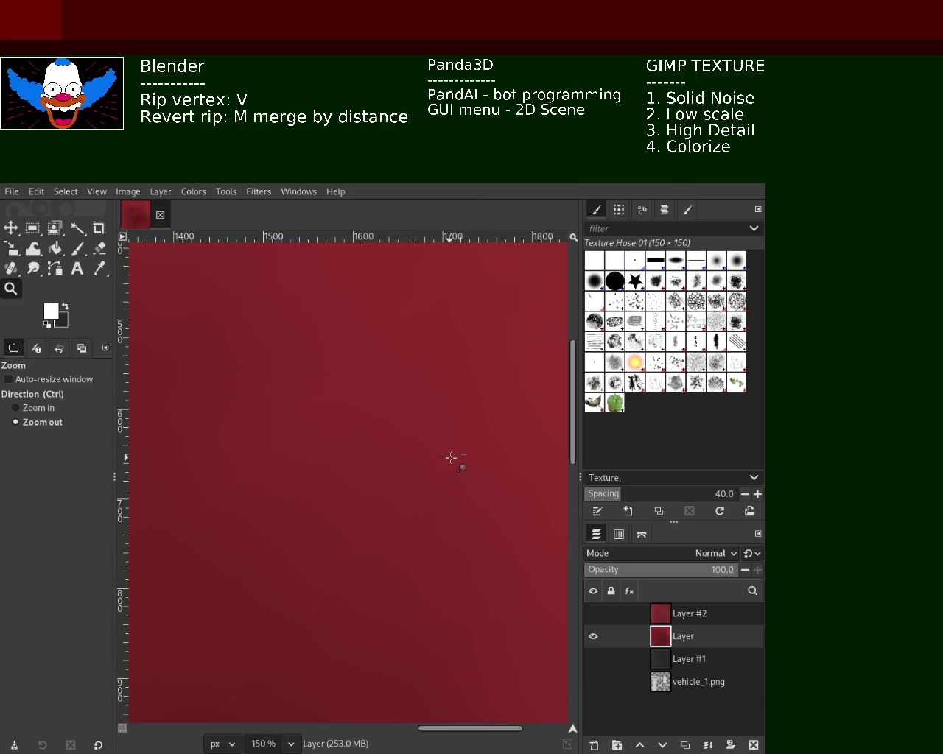
scroll(451, 458, down, 1)
scroll(450, 457, down, 2)
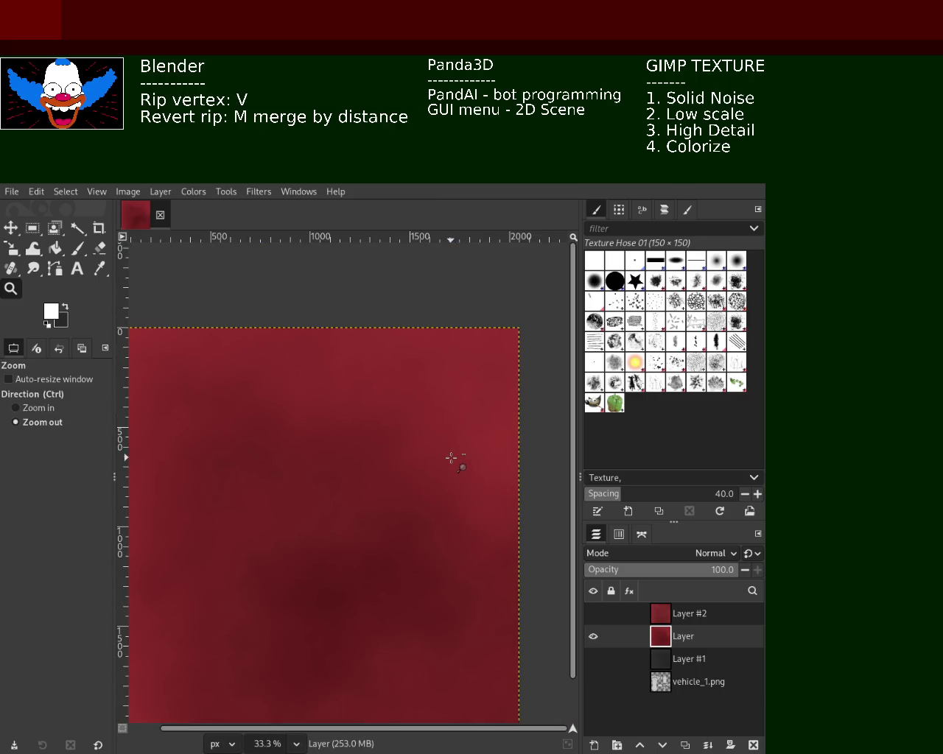
click(752, 745)
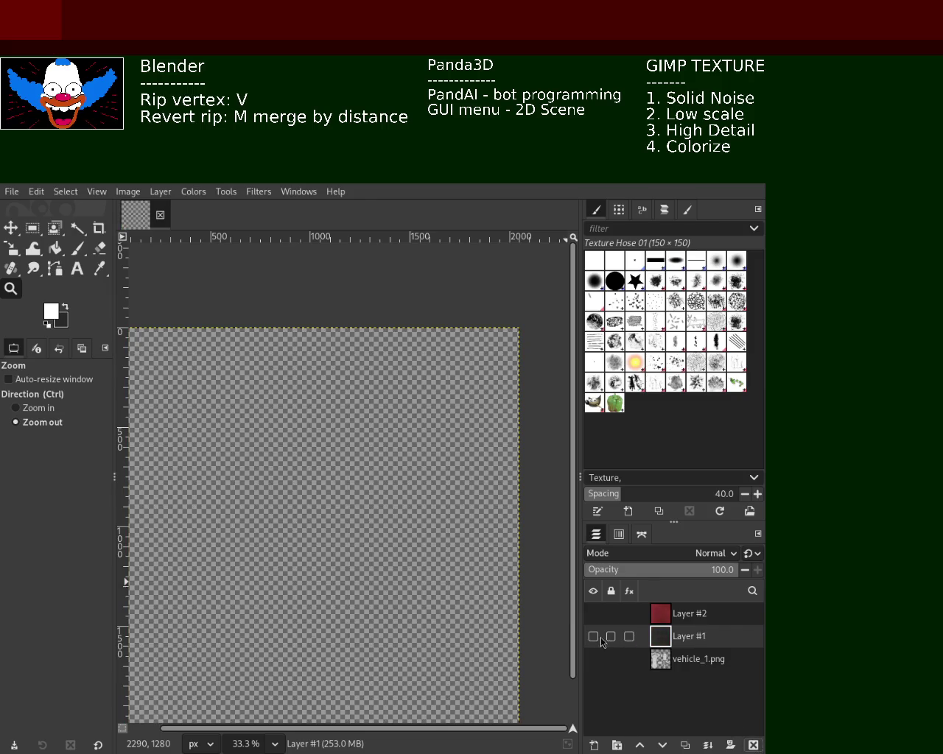
- Show the red Layer #2 texture and zoom out to frame the whole image
click(593, 614)
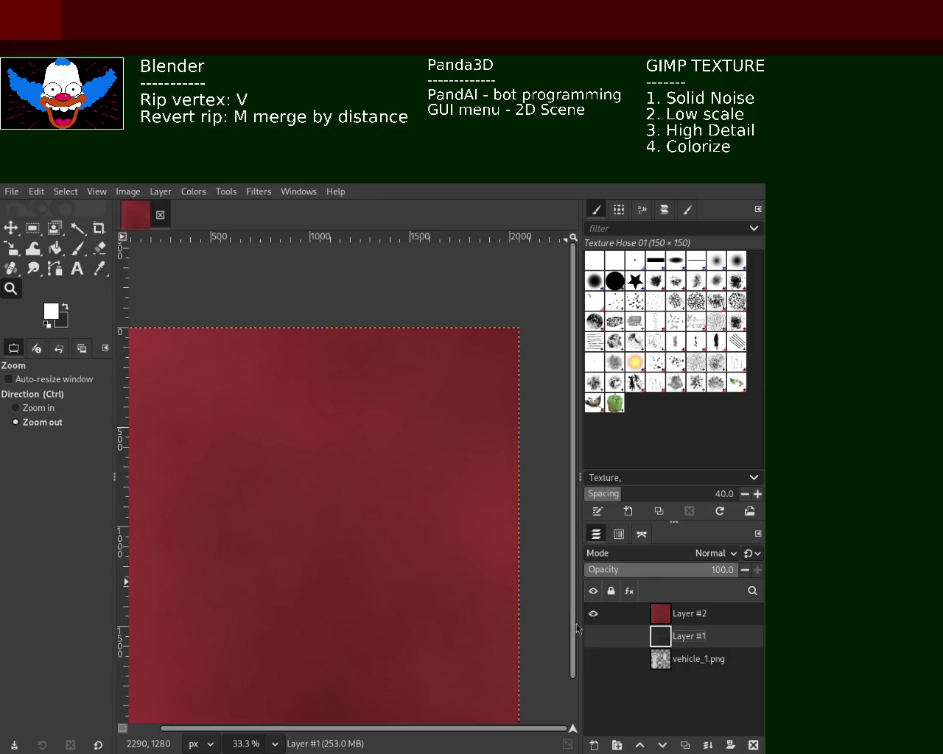
ctrl+click(339, 495)
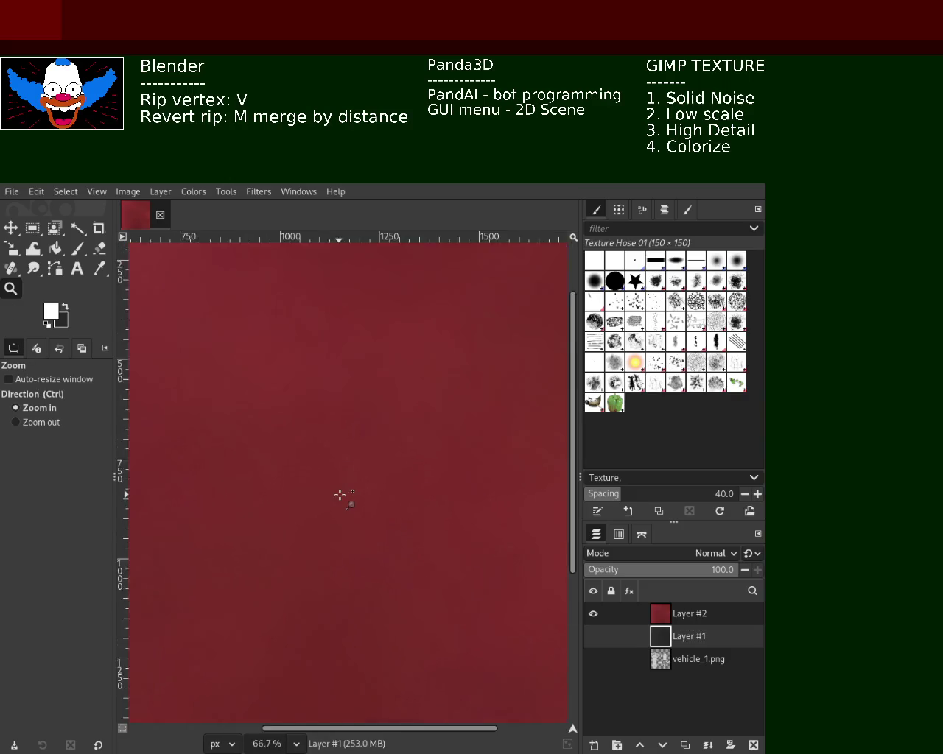
ctrl+click(339, 495)
ctrl+click(340, 494)
ctrl+click(339, 495)
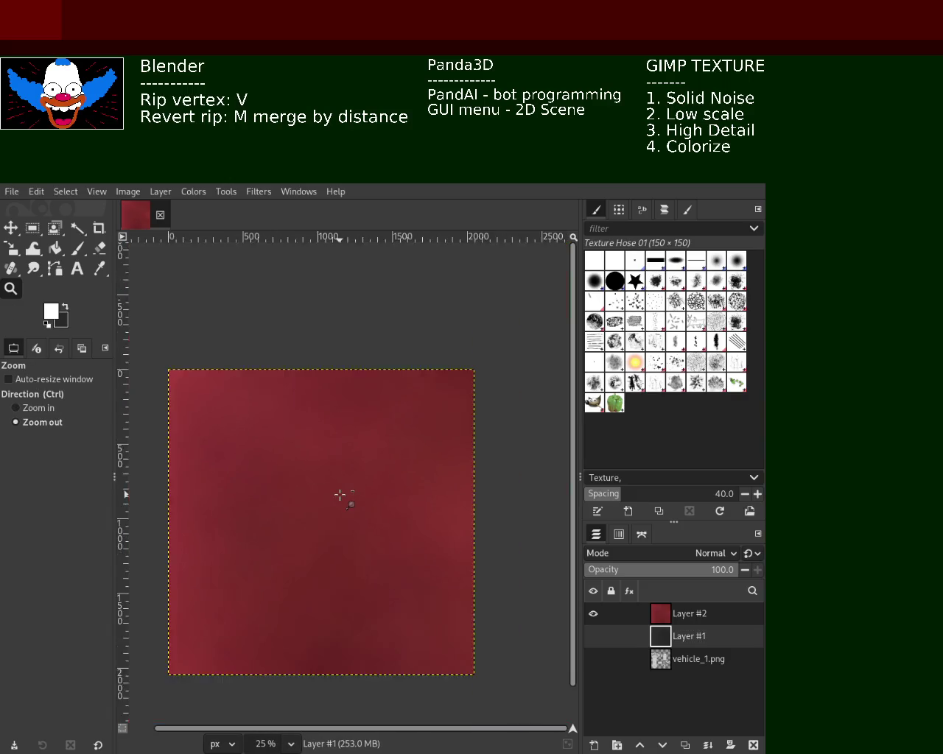
click(339, 494)
ctrl+click(327, 531)
ctrl+click(327, 532)
ctrl+click(328, 532)
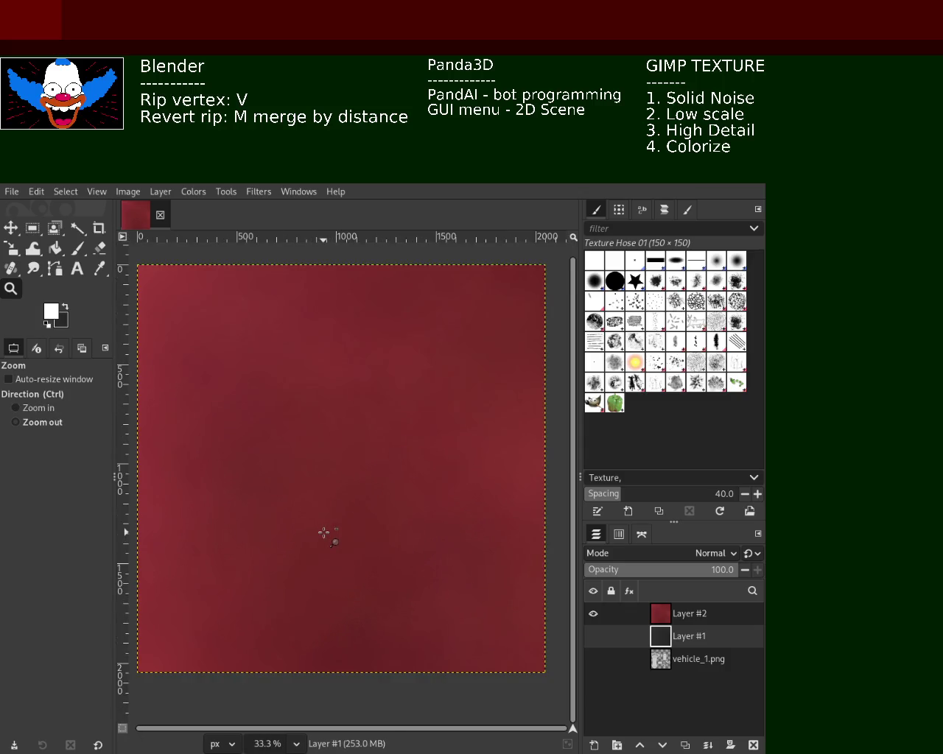
- Hide Layer #2 and Layer #1, leaving only vehicle_1.png visible
click(592, 614)
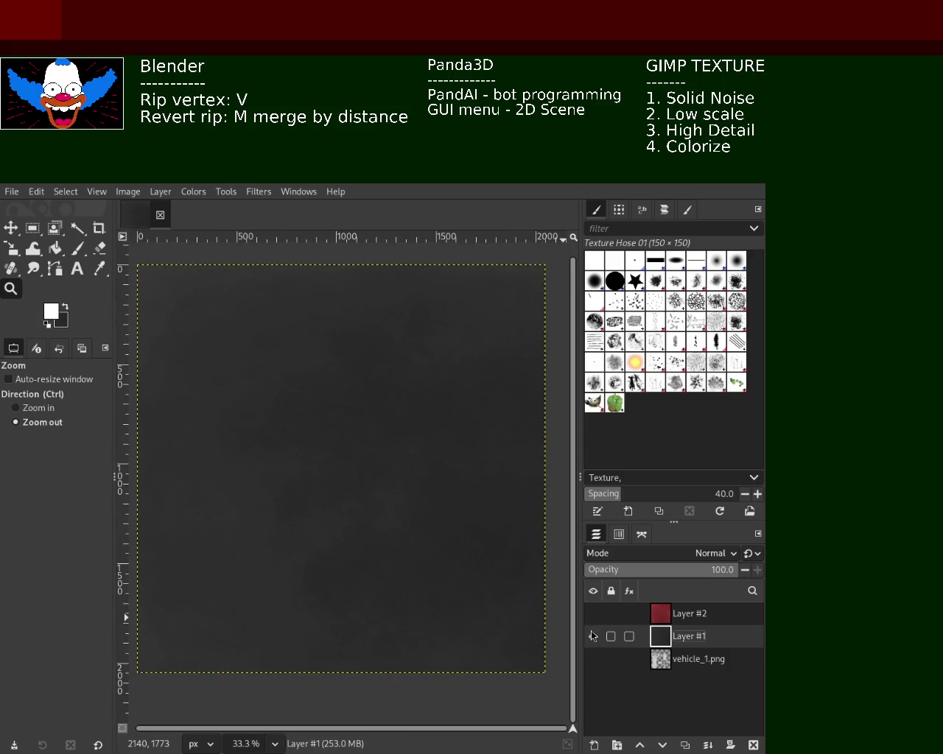
click(593, 636)
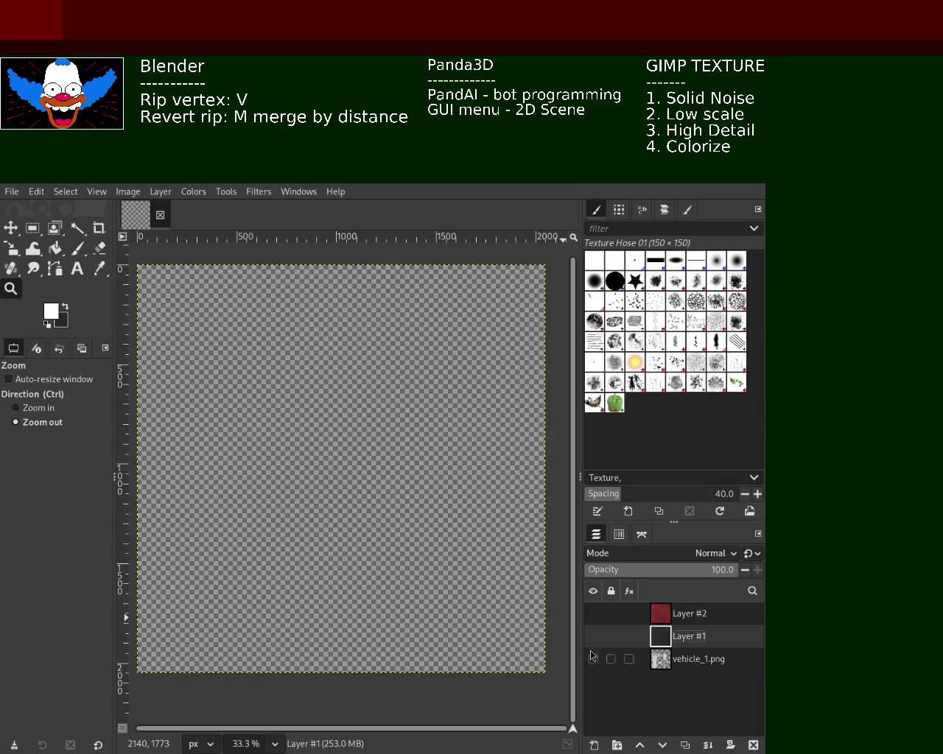
click(593, 657)
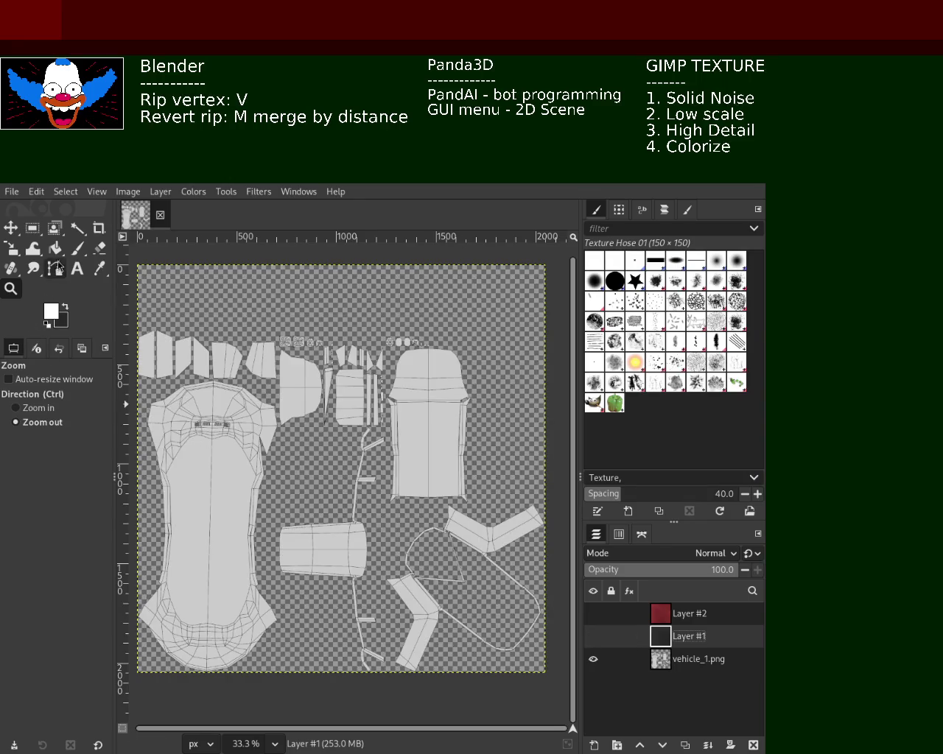
click(78, 228)
- Fuzzy-select the car body UV piece on vehicle_1.png and mask Layer #2 to it
click(204, 475)
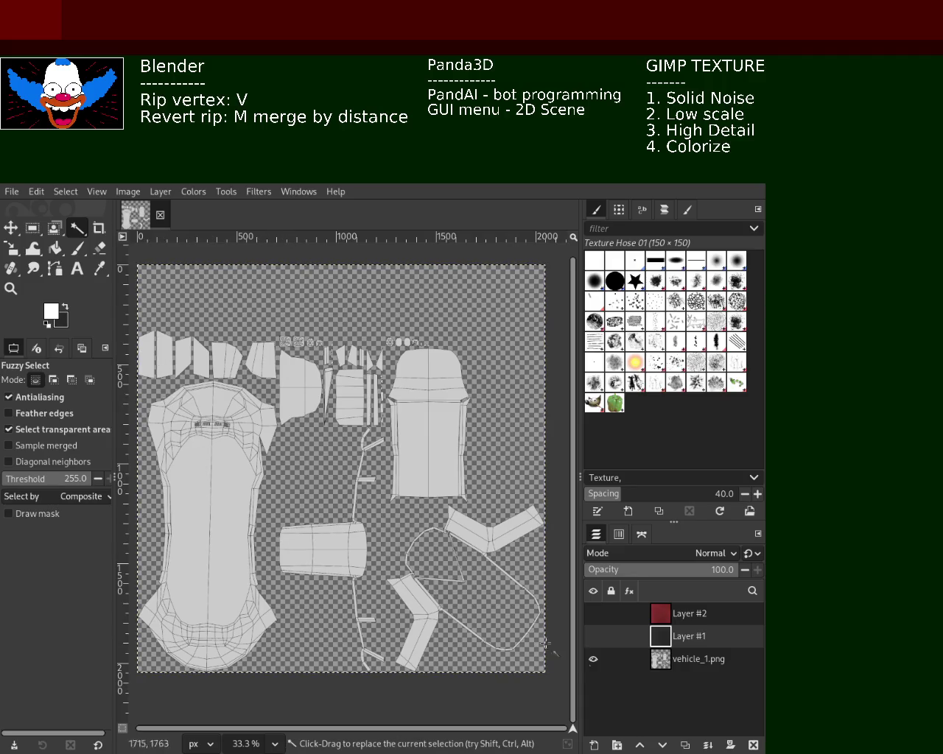
click(666, 659)
click(262, 571)
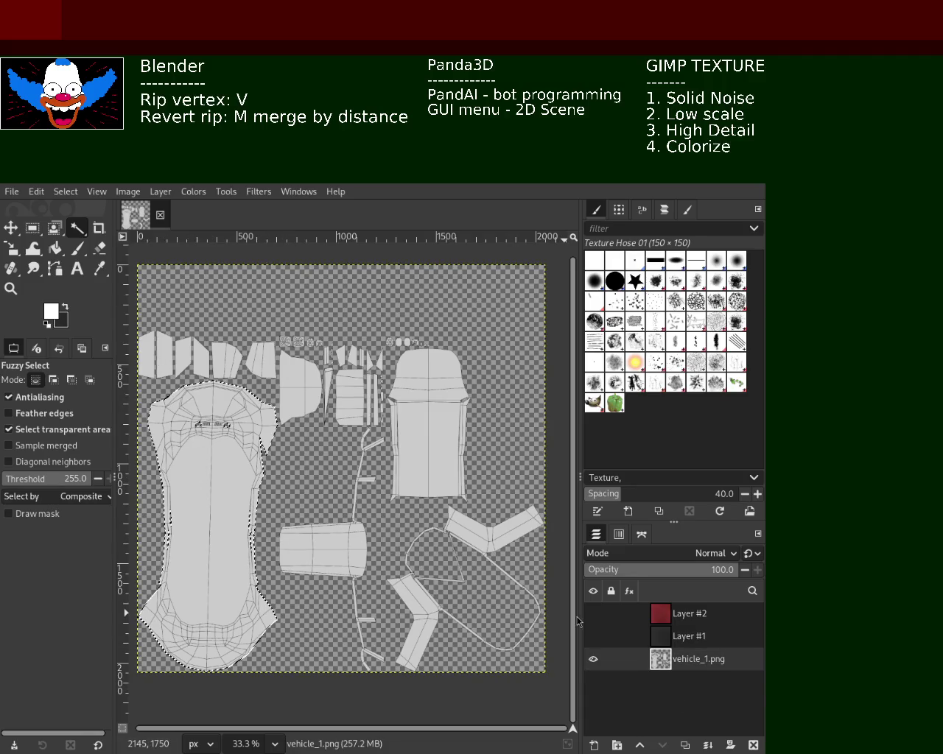
click(661, 617)
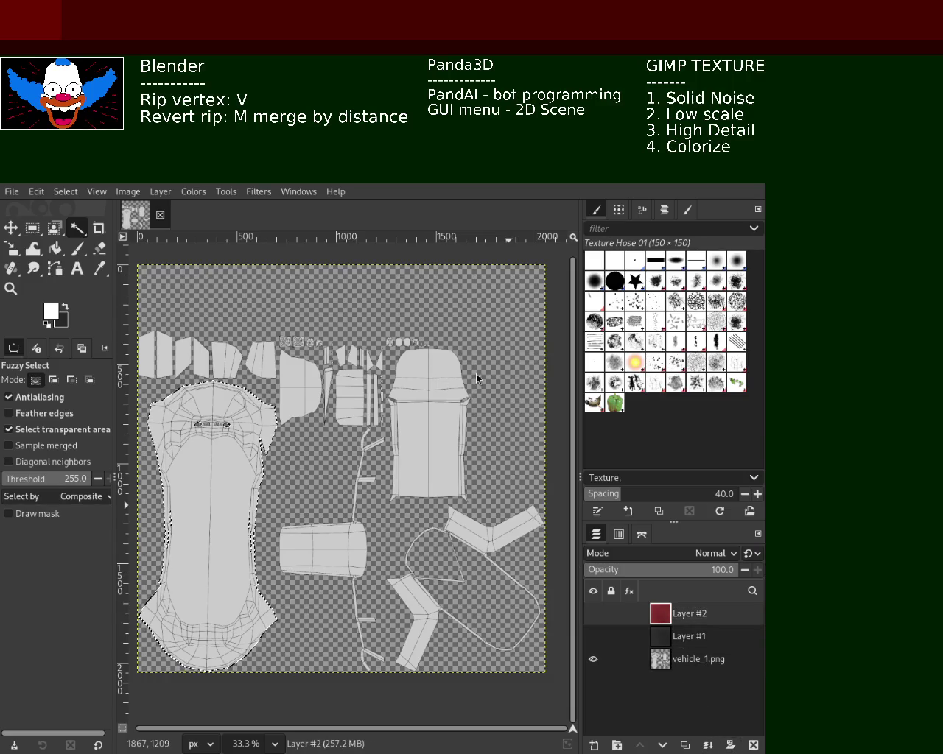
key(ctrl+m)
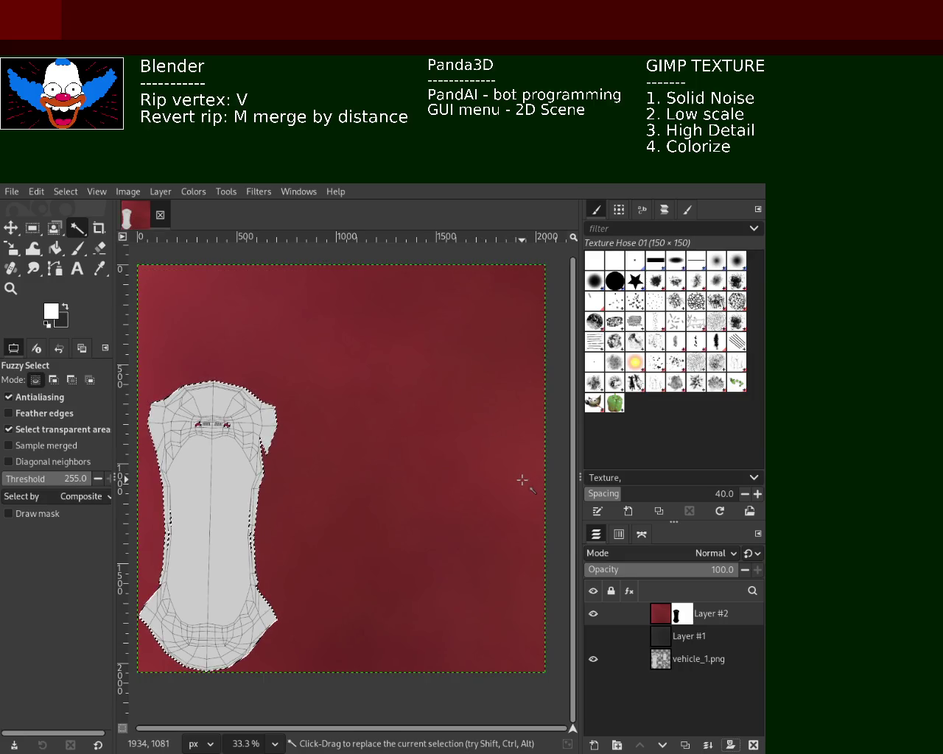
- Hide the masked Layer #2 and clear the selection
click(593, 614)
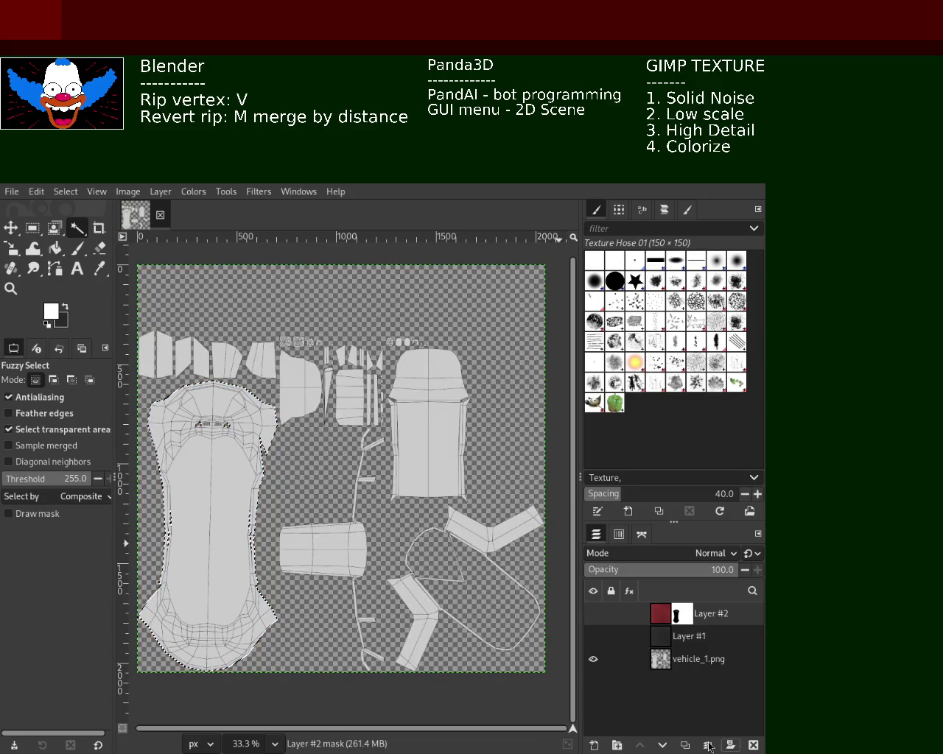
click(730, 745)
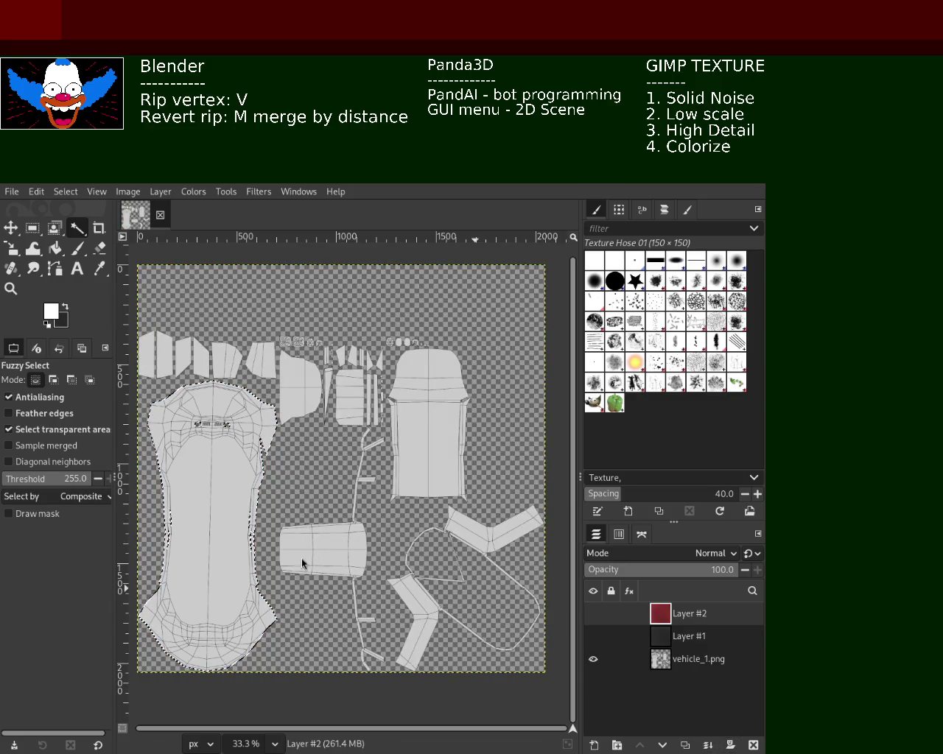
key(ctrl+z)
key(ctrl+z)
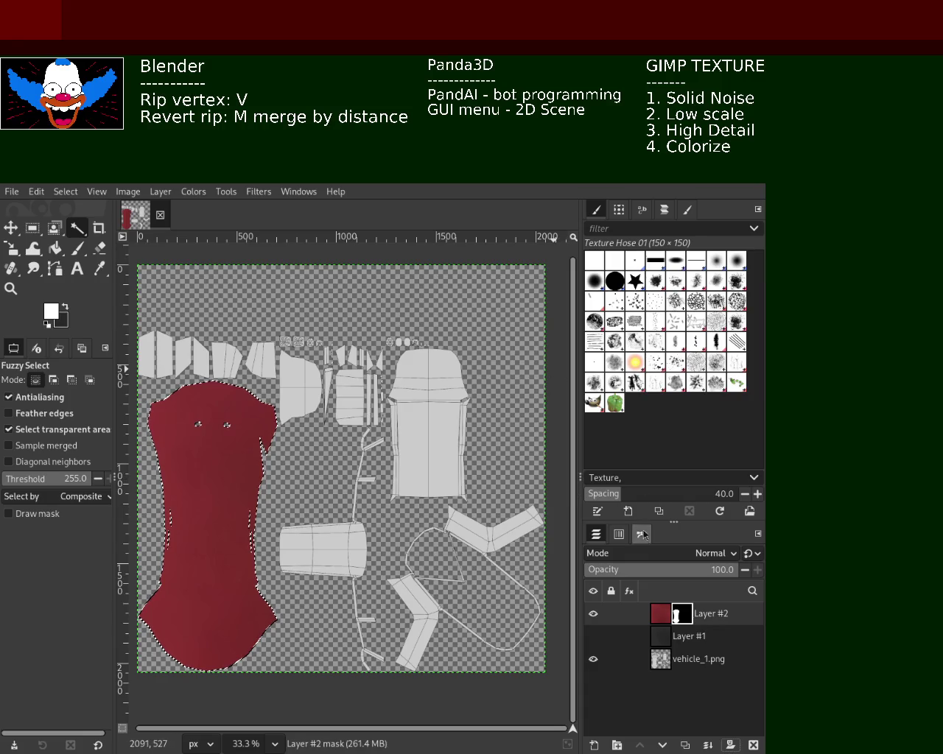
click(593, 615)
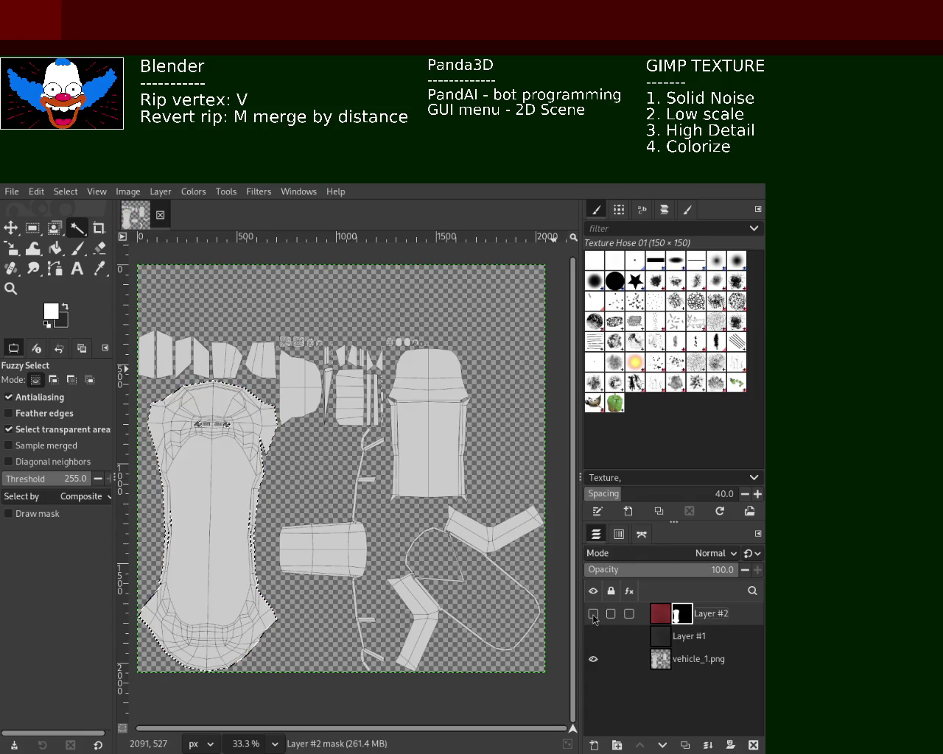
click(626, 658)
key(ctrl+shift+a)
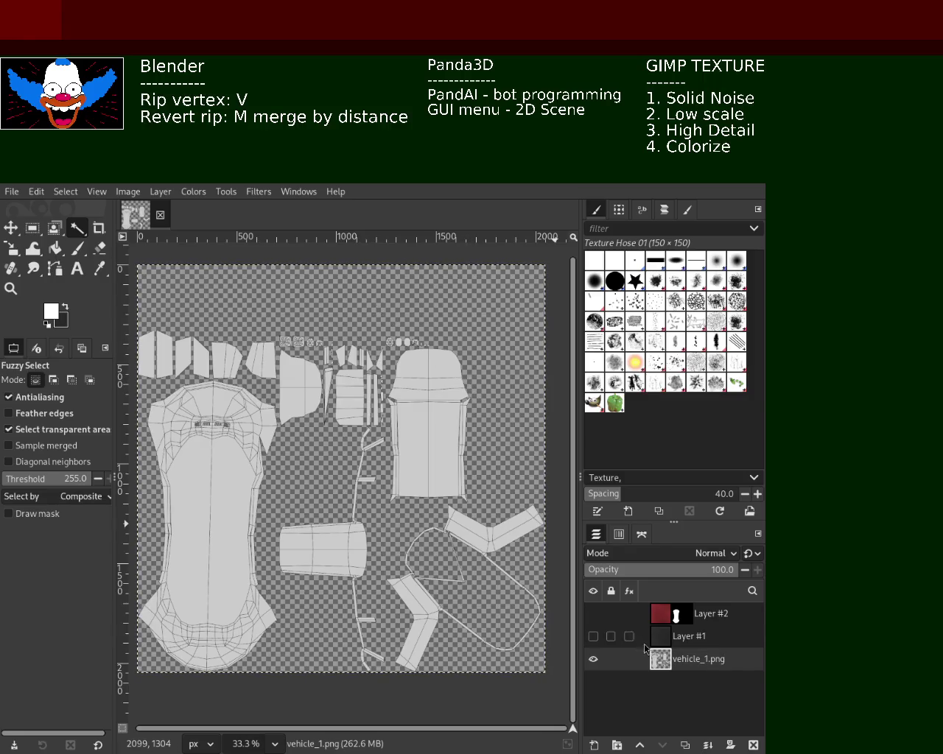
- Mask Layer #1 to the remaining UV pieces, selected at threshold 163.4, and show Layer #2
drag(44, 479, 60, 479)
click(429, 465)
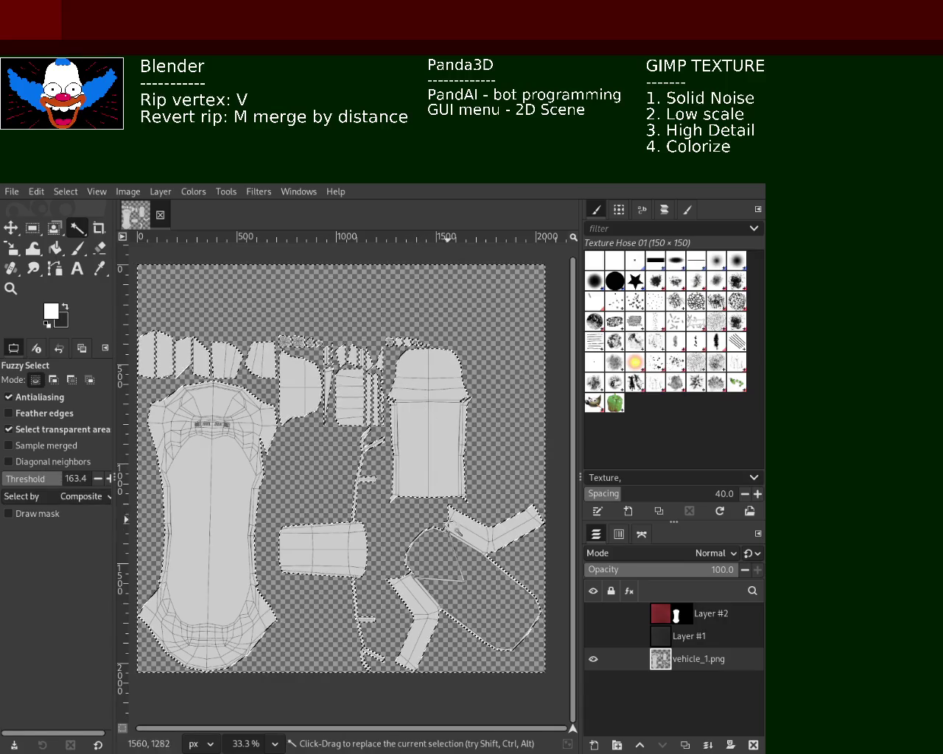
shift+click(497, 608)
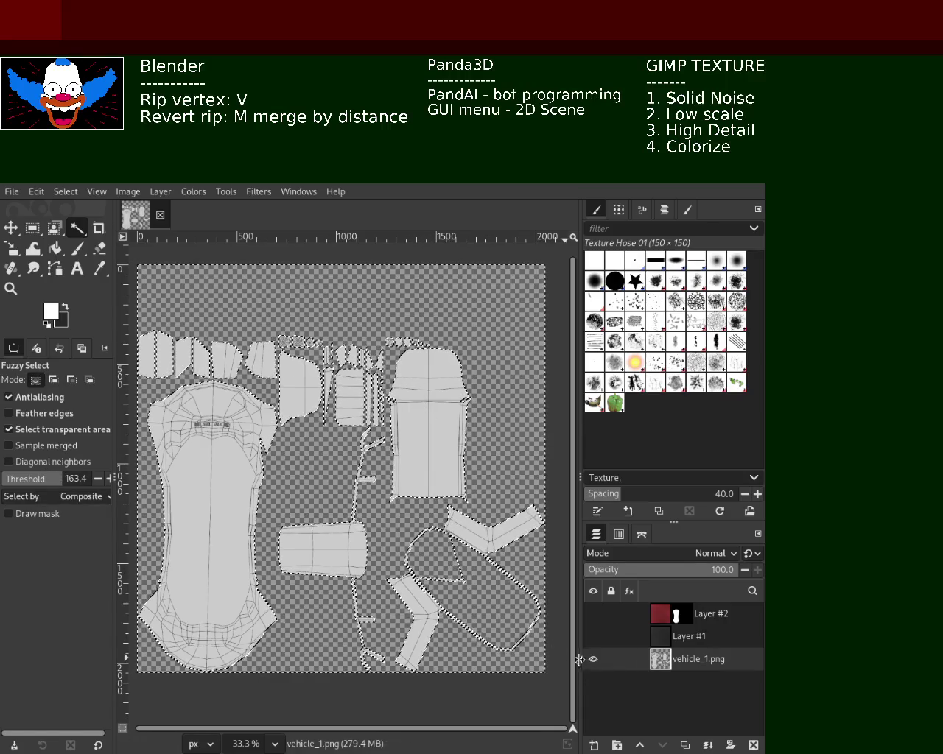
click(666, 641)
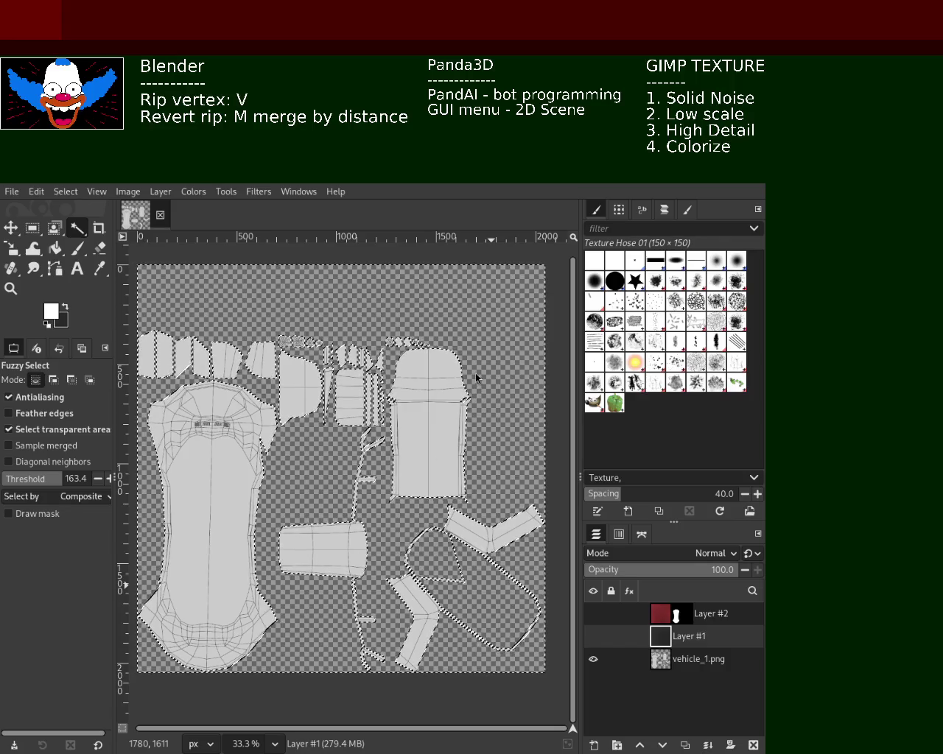
key(ctrl+m)
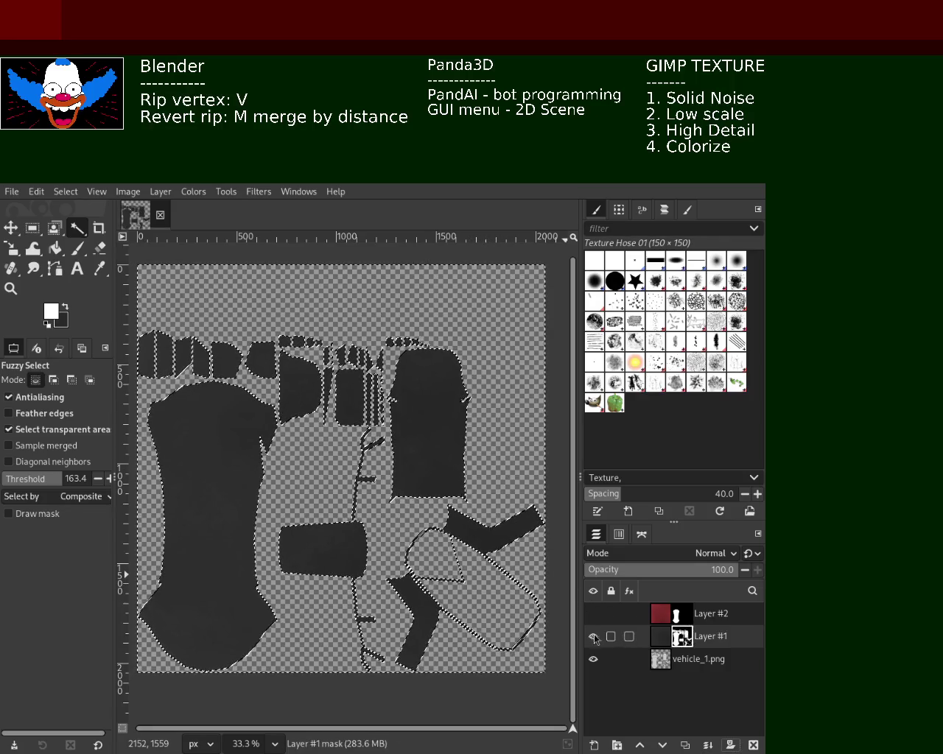
click(593, 613)
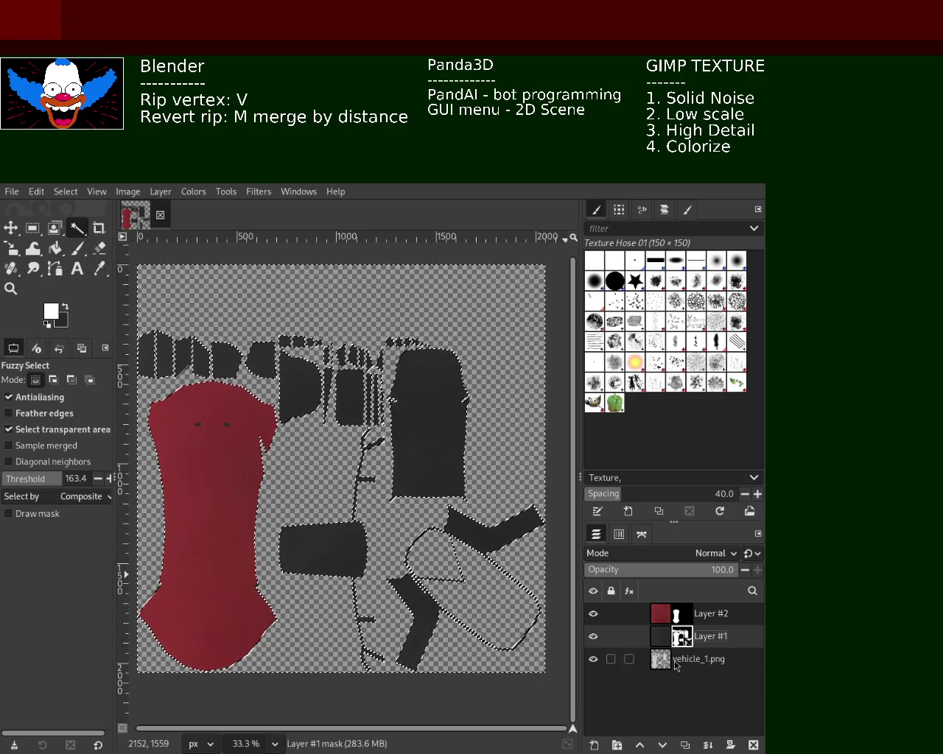
- Clear the selection outline around the UV shapes
key(ctrl+shift+a)
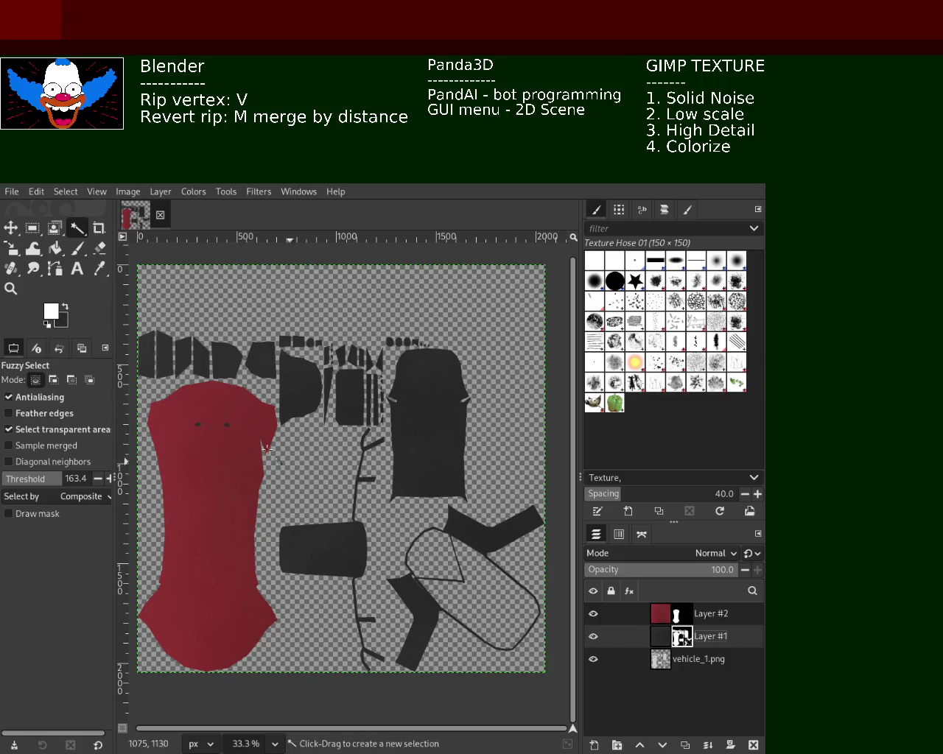
click(10, 287)
click(188, 459)
click(188, 459)
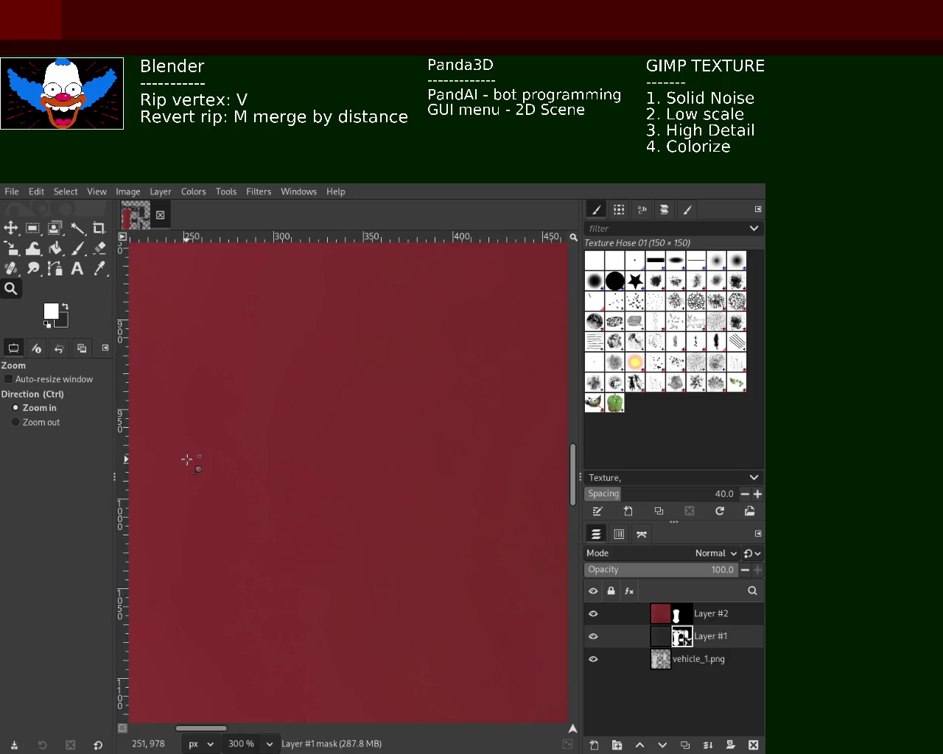
ctrl+click(215, 440)
ctrl+click(216, 439)
click(215, 439)
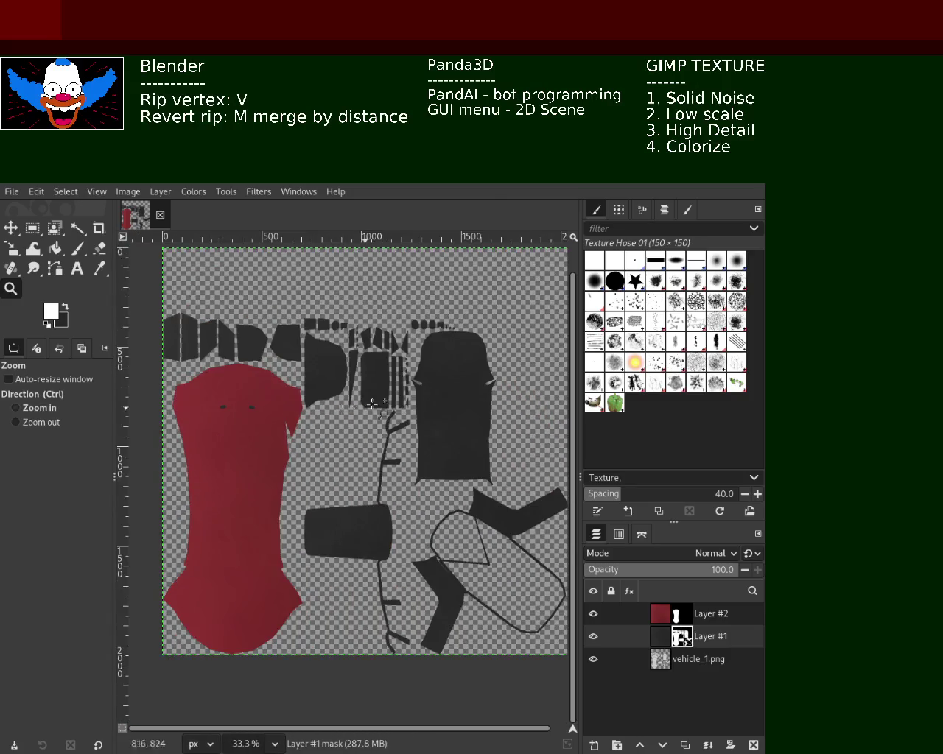
ctrl+click(458, 390)
ctrl+click(456, 389)
ctrl+click(456, 389)
ctrl+click(456, 389)
click(455, 391)
click(455, 390)
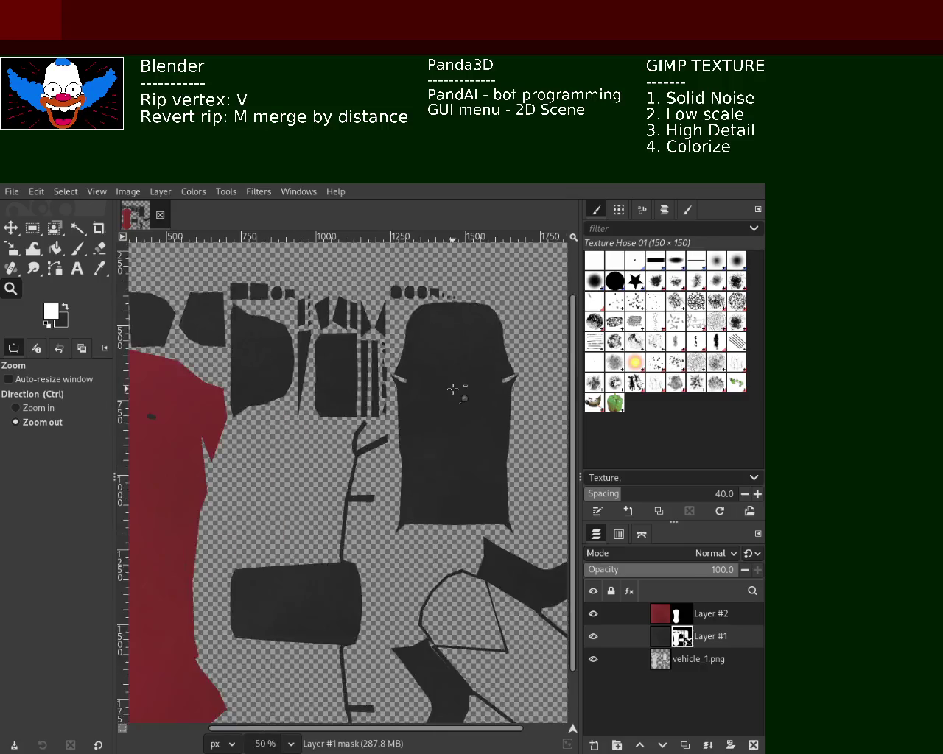
click(273, 434)
ctrl+click(273, 433)
click(274, 434)
click(193, 523)
click(192, 523)
ctrl+click(193, 519)
ctrl+click(216, 511)
ctrl+click(216, 511)
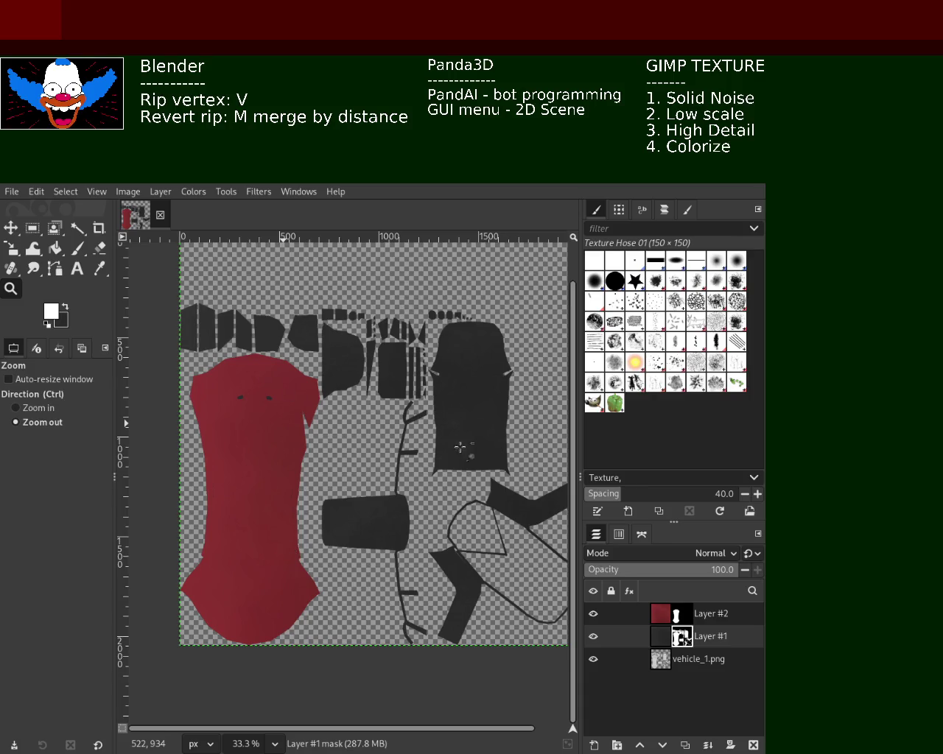
click(498, 405)
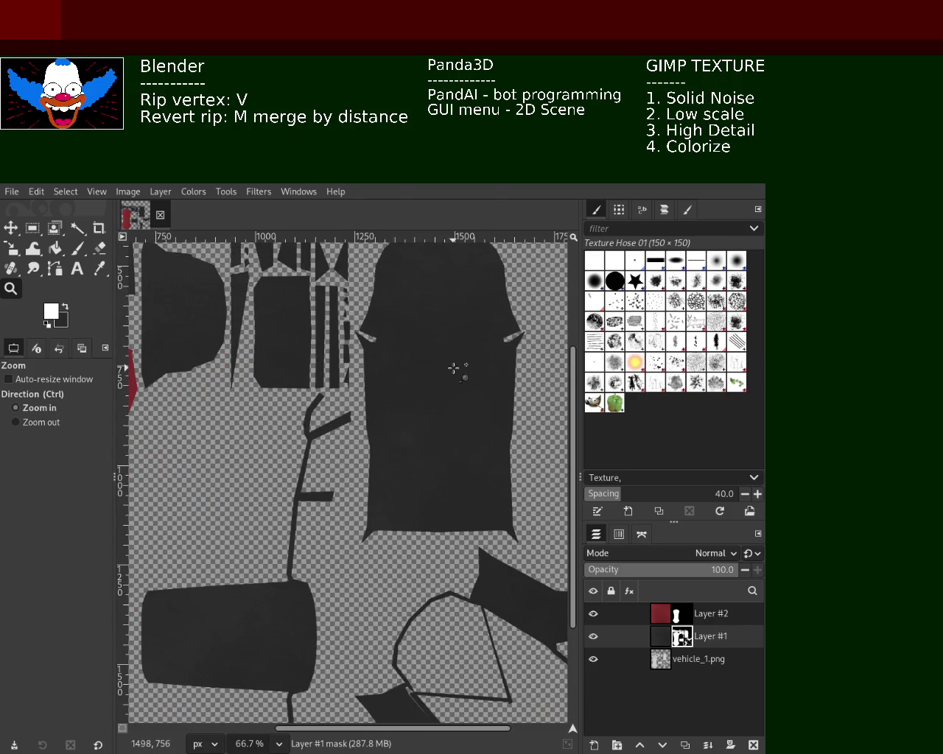
click(453, 368)
ctrl+click(493, 385)
ctrl+click(492, 385)
ctrl+click(493, 385)
click(360, 452)
ctrl+click(309, 467)
click(257, 483)
click(257, 483)
click(273, 482)
click(272, 482)
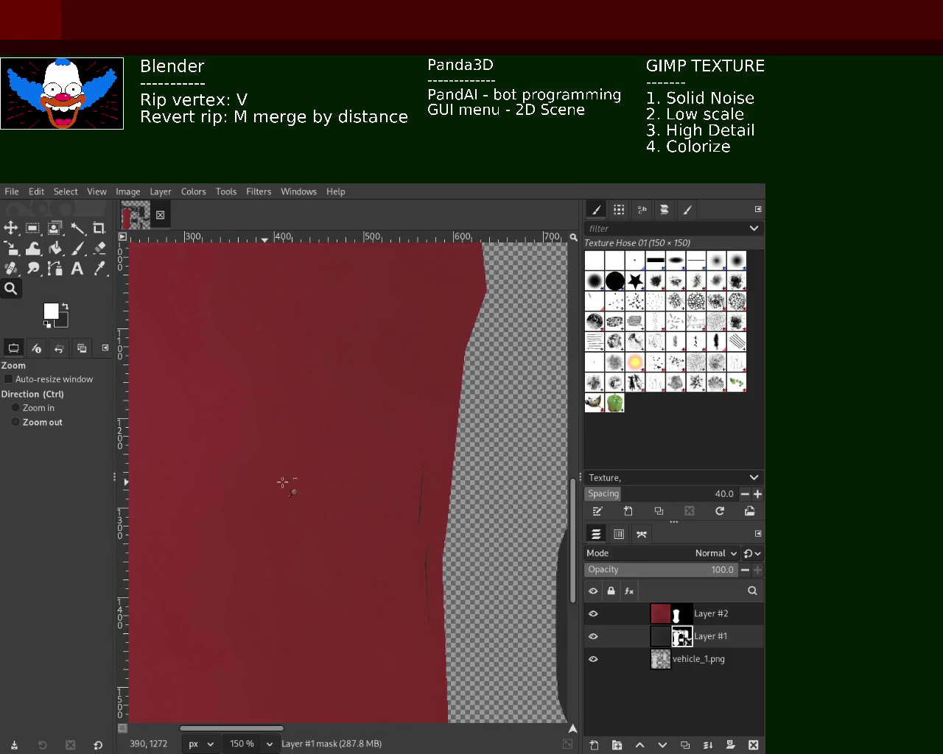
ctrl+click(272, 483)
ctrl+click(272, 483)
ctrl+click(331, 471)
click(283, 442)
click(283, 442)
click(283, 442)
ctrl+click(287, 440)
ctrl+click(288, 437)
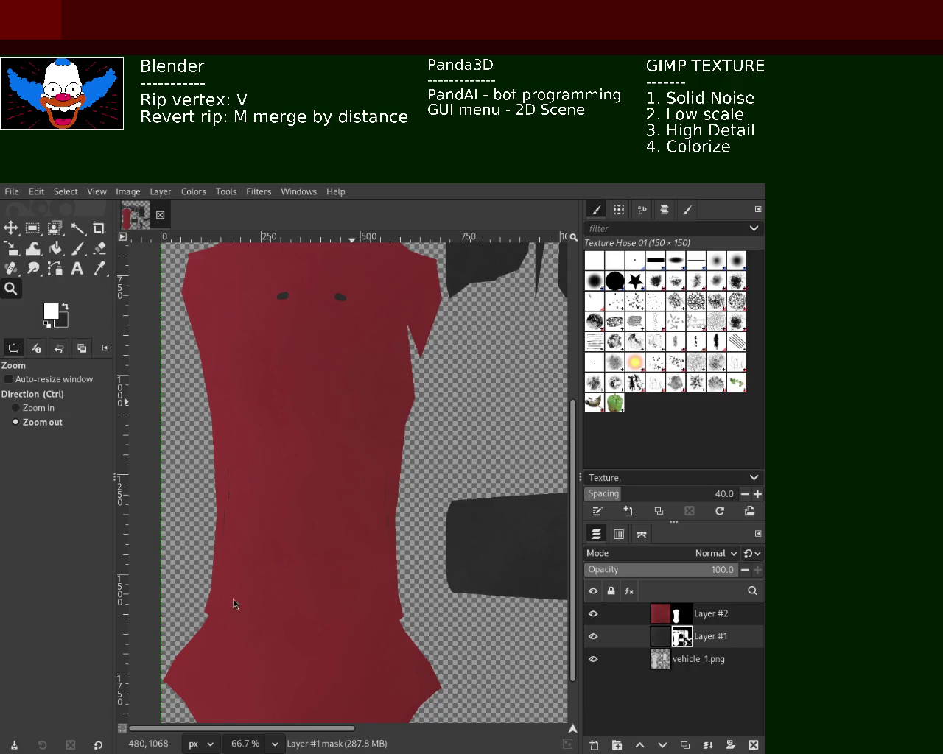
scroll(364, 456, down, 3)
scroll(364, 456, down, 1)
scroll(432, 411, up, 2)
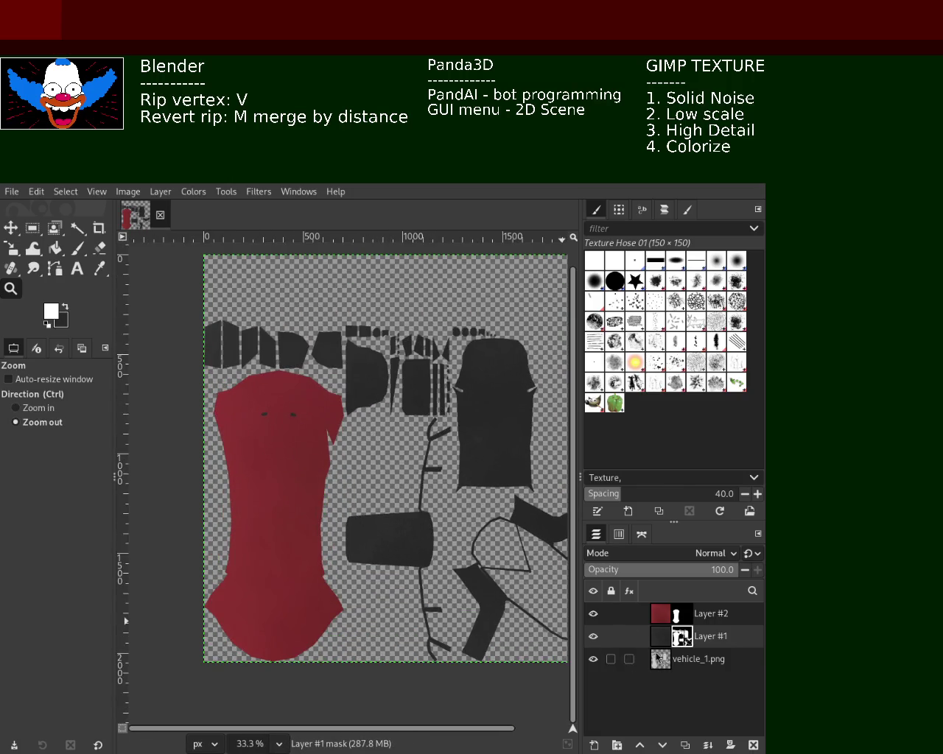
click(663, 617)
- Duplicate Layer #2 and Layer #1 and merge the red copy down onto the dark copy
key(shift+ctrl+d)
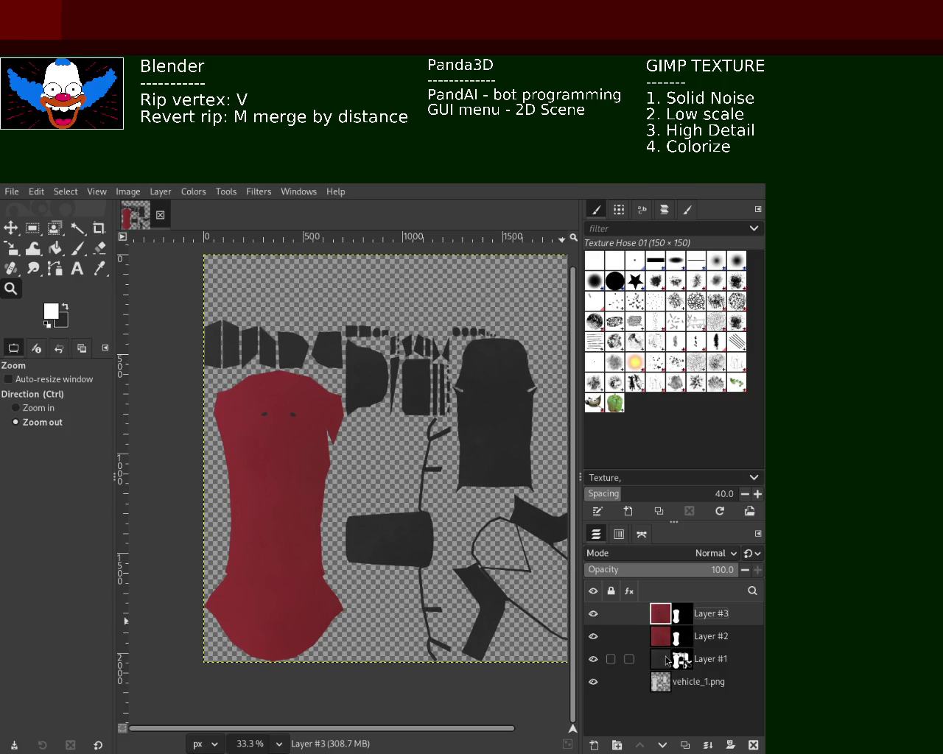
click(665, 659)
key(shift+ctrl+d)
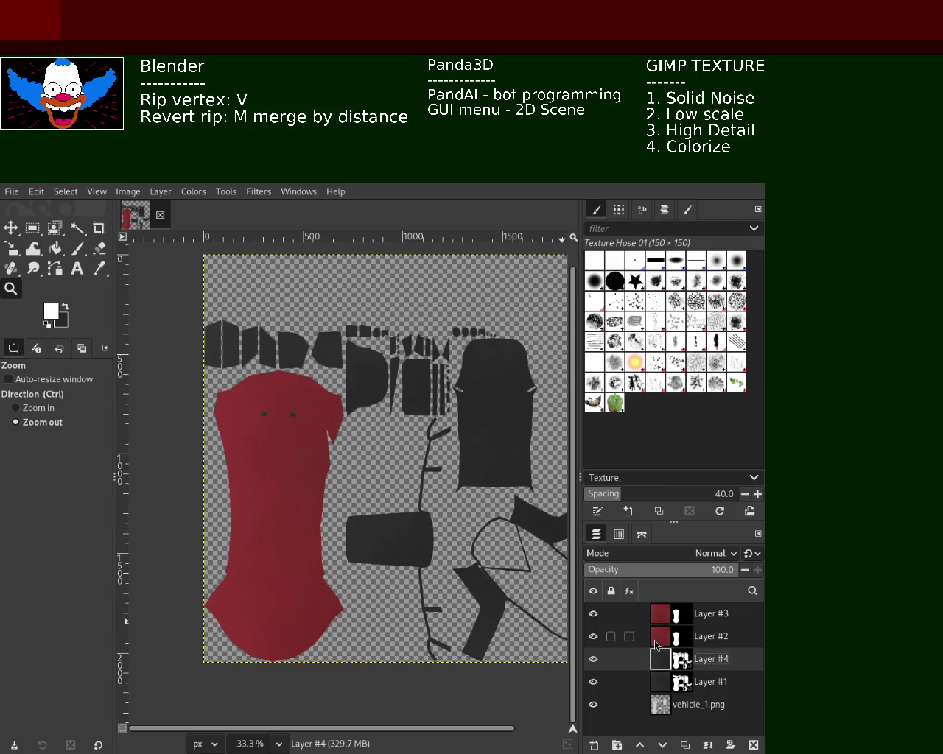
drag(661, 659, 665, 630)
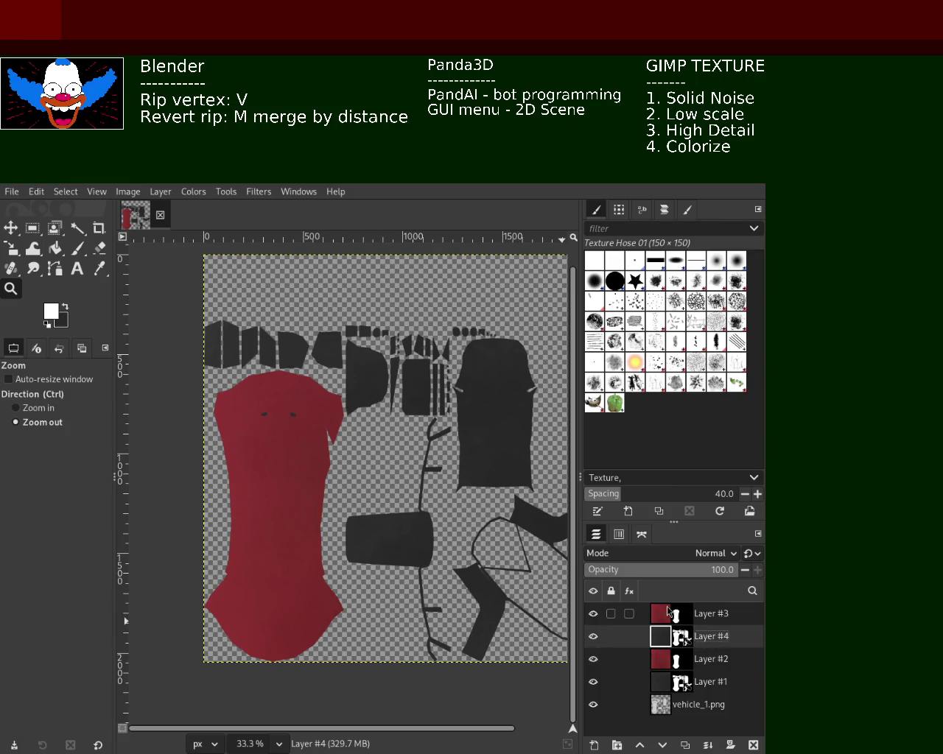
click(670, 612)
click(707, 745)
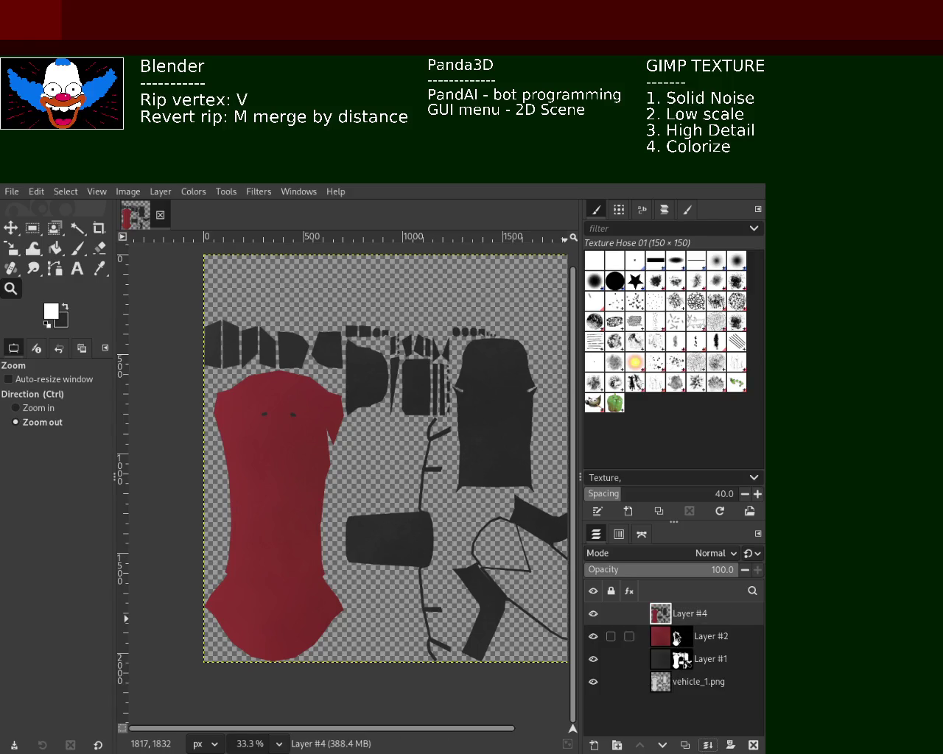
- Rename the merged layer 'base' and make several duplicates of it
double_click(689, 614)
text(base)
key(Return)
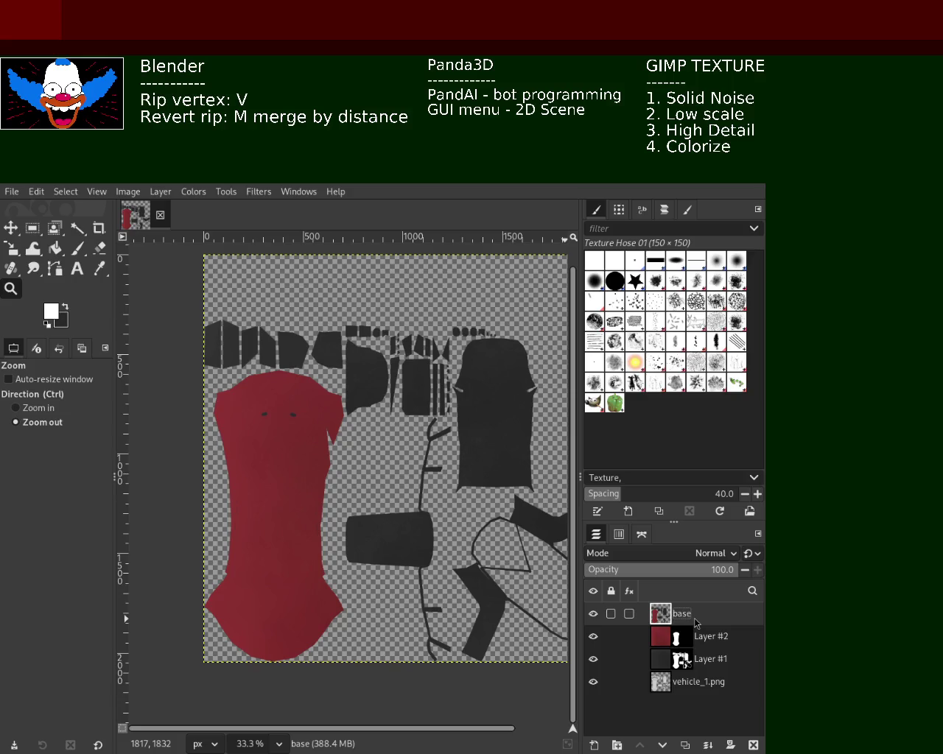
key(ctrl+shift+d)
key(ctrl+shift+d)
key(ctrl+shift+d)
key(ctrl+shift+d)
key(ctrl+shift+d)
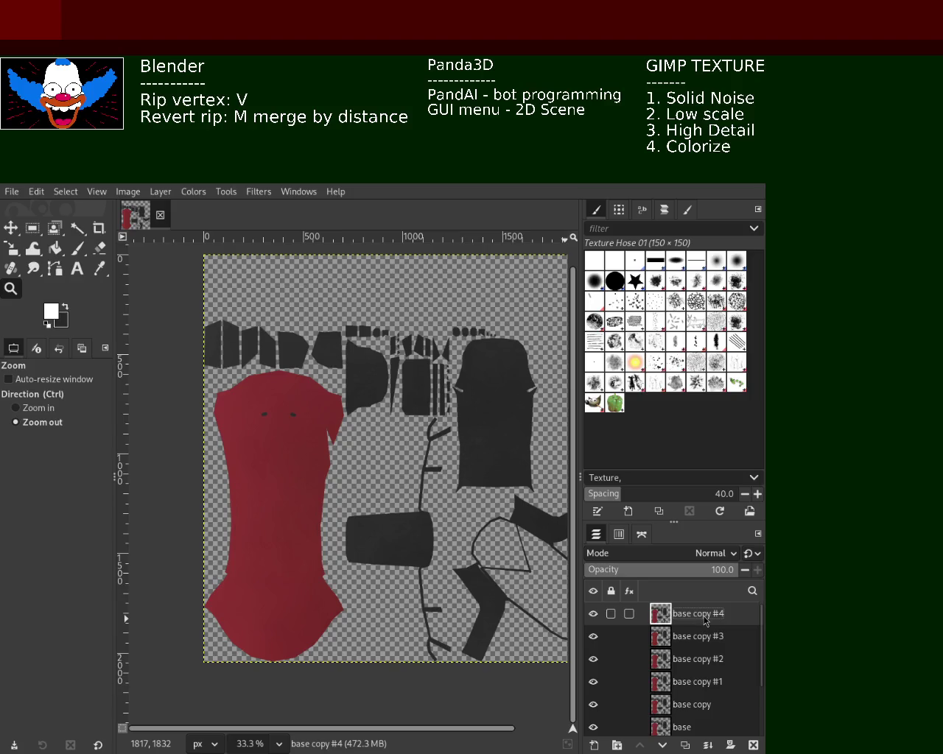
- Rename the top copy, base copy #4, to 'metallic'
double_click(702, 614)
text(metall)
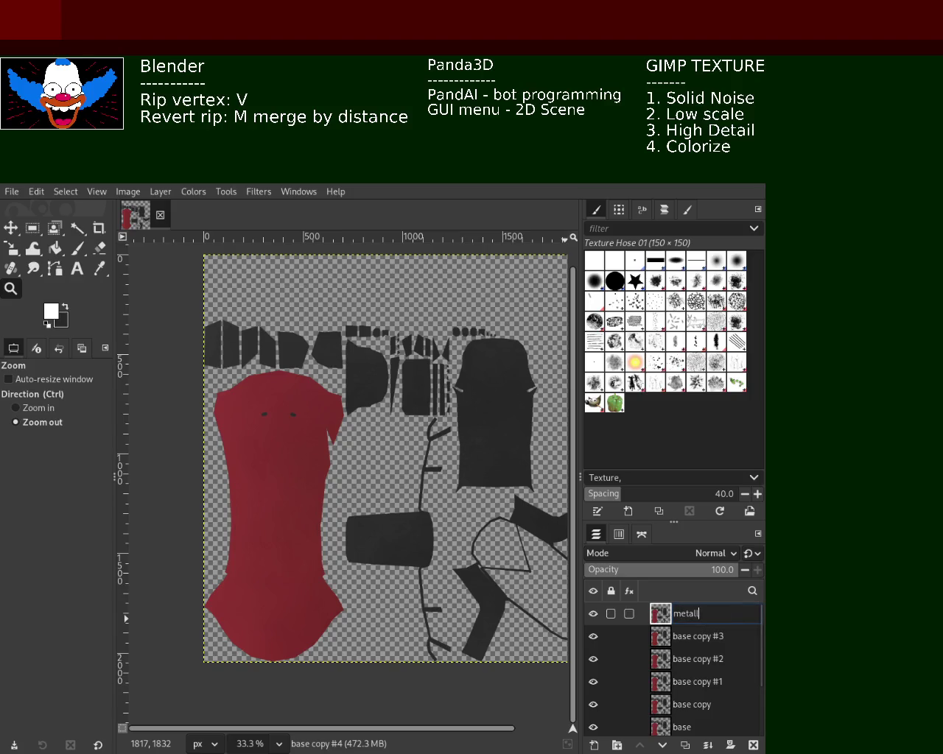
text(ic)
key(Return)
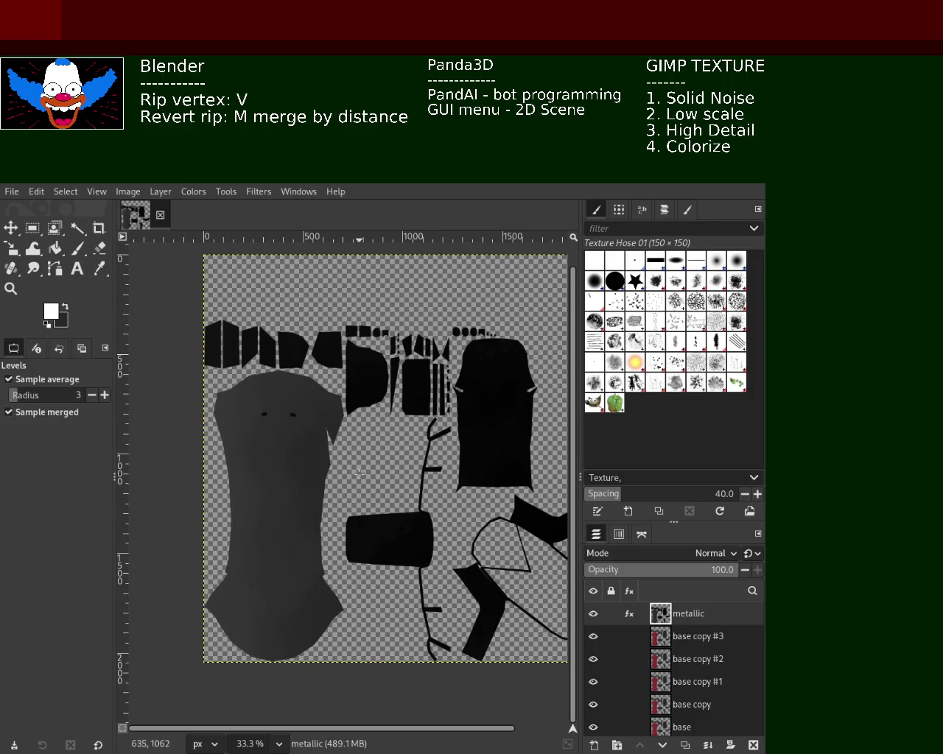
double_click(695, 637)
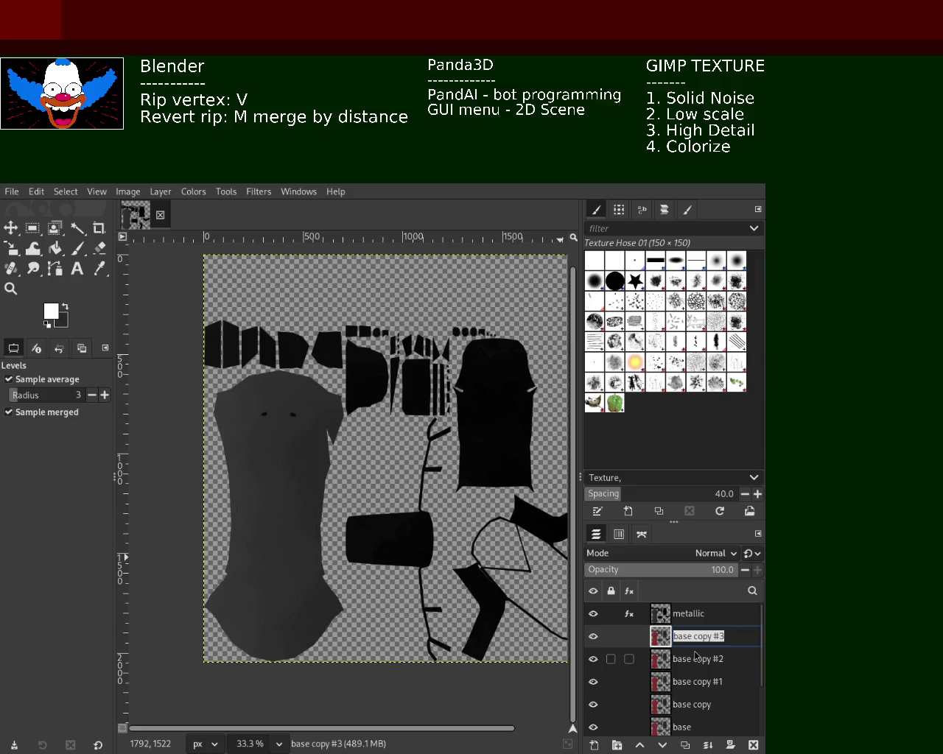
- Name base copy #3 'roughness', hide metallic, and reapply the Levels adjustment to it
text(roughness)
key(Return)
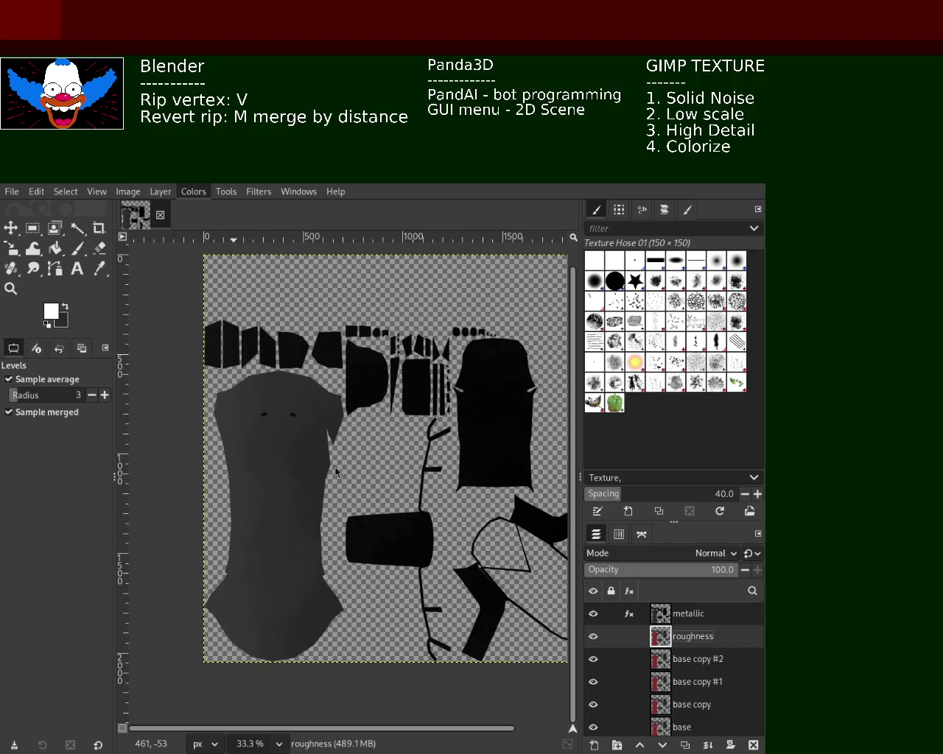
key(ctrl+f)
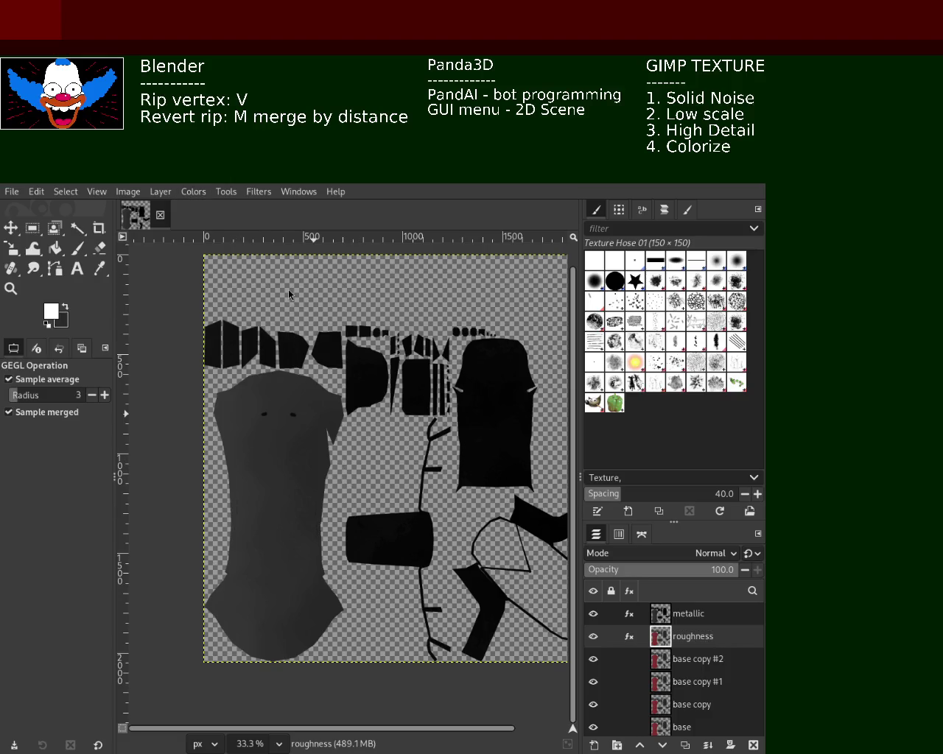
click(593, 613)
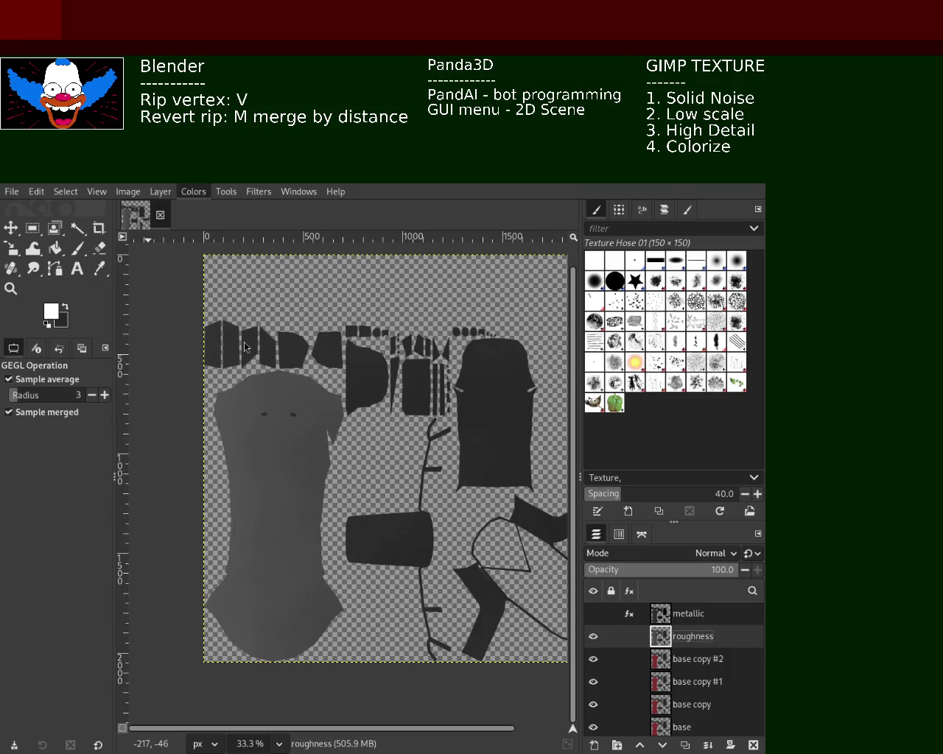
key(ctrl+f)
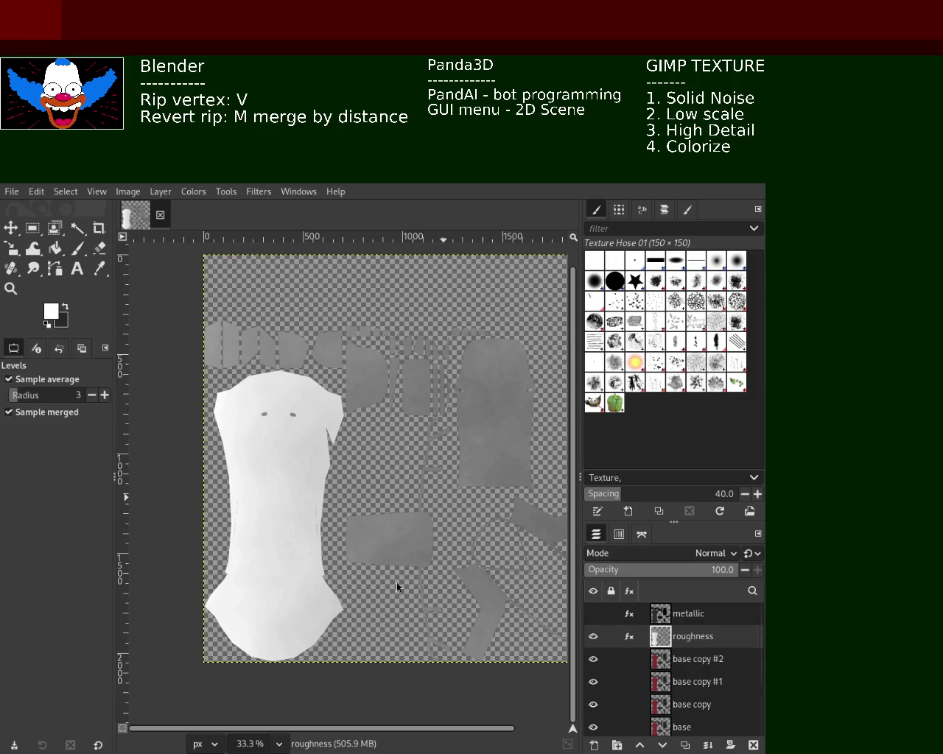
- Compare the metallic and roughness maps, then rename base copy #2 to 'AO'
mouse_move(601, 624)
click(593, 614)
click(593, 636)
click(593, 614)
click(592, 636)
click(593, 636)
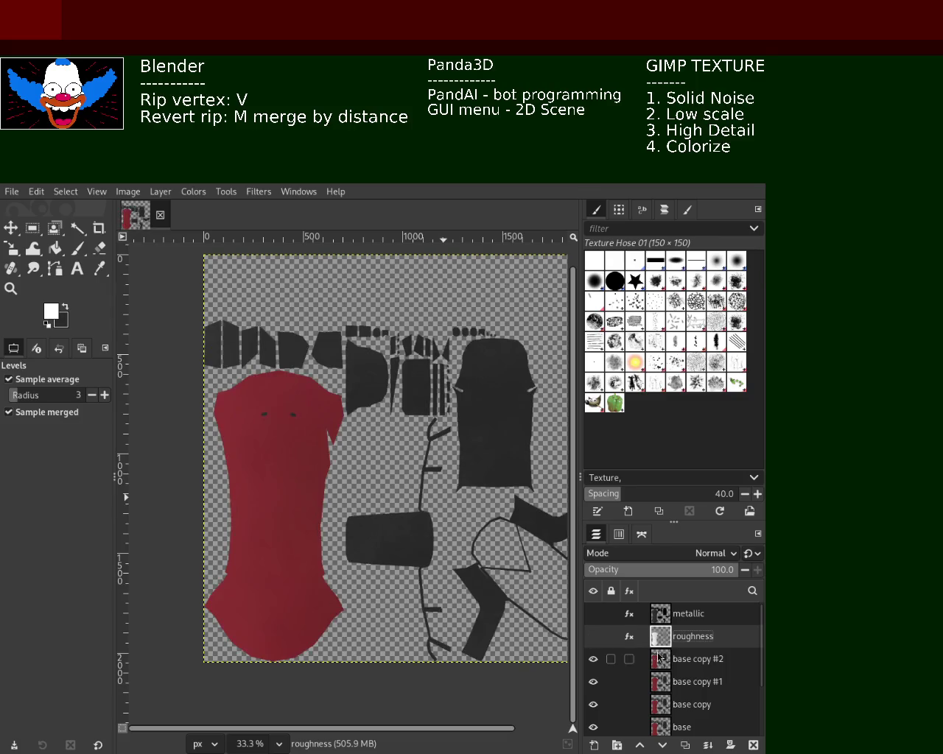
double_click(701, 658)
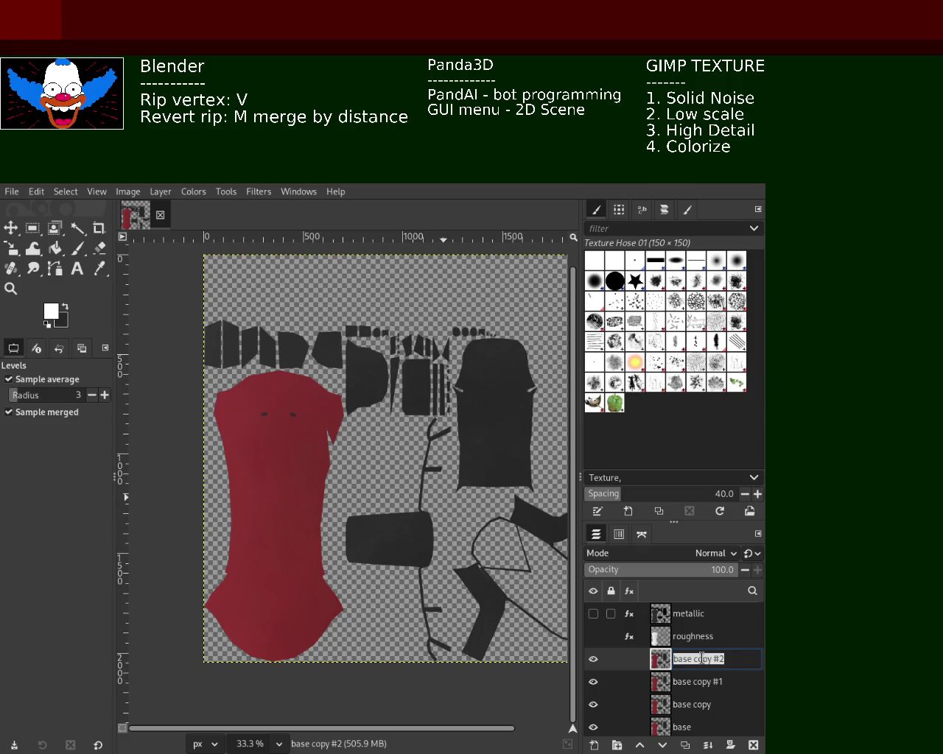
text(AO)
key(Return)
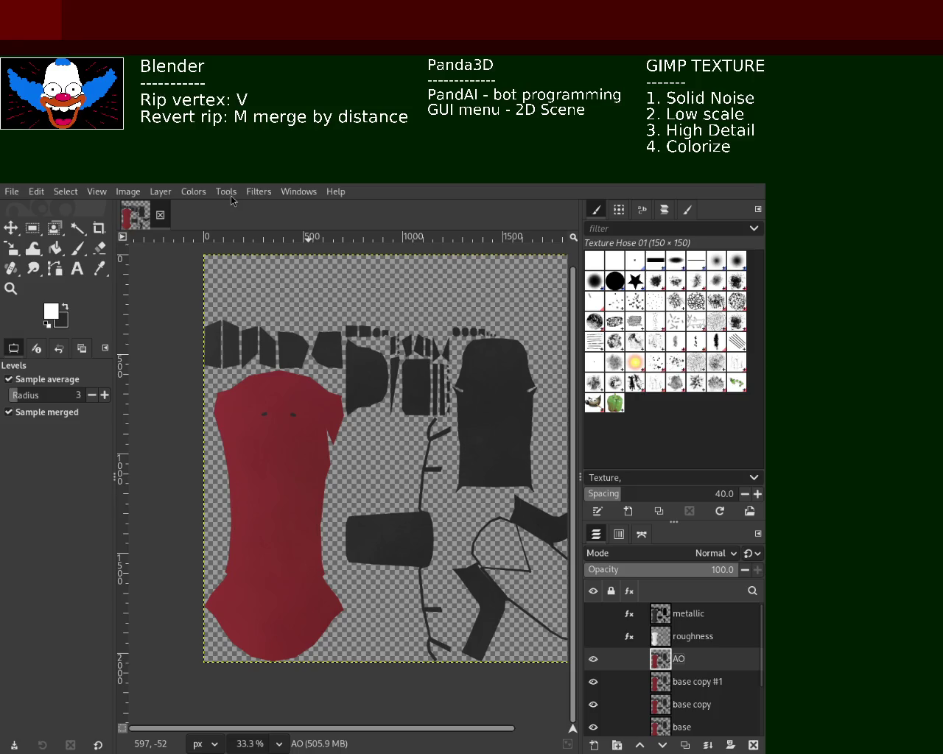
- Whiten the AO layer with a Colors adjustment and noise filter, then hide it
click(187, 195)
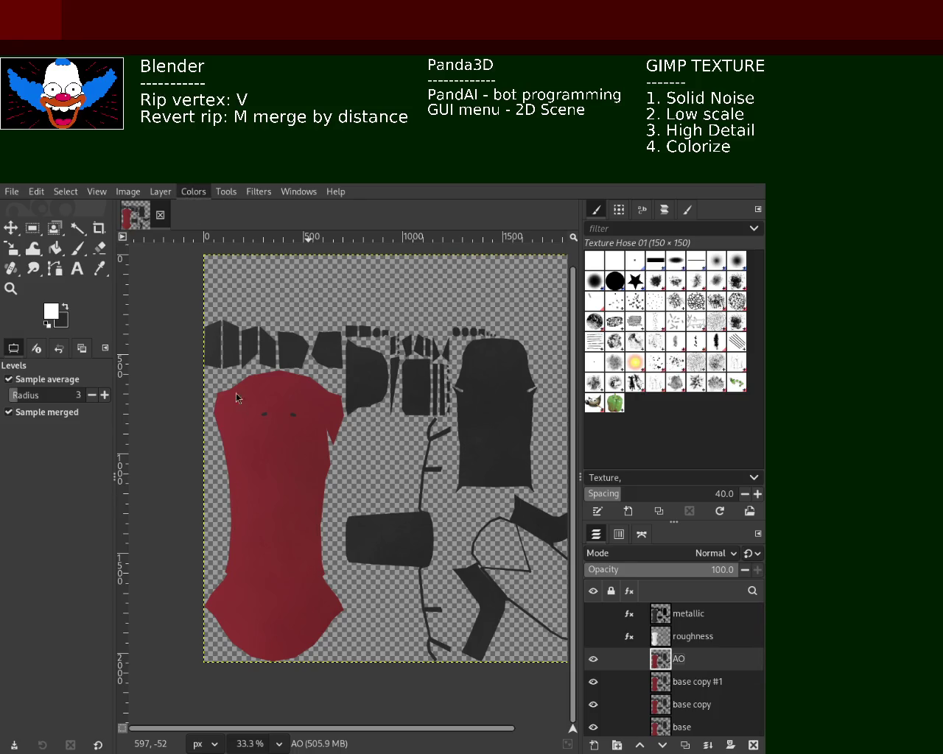
click(356, 452)
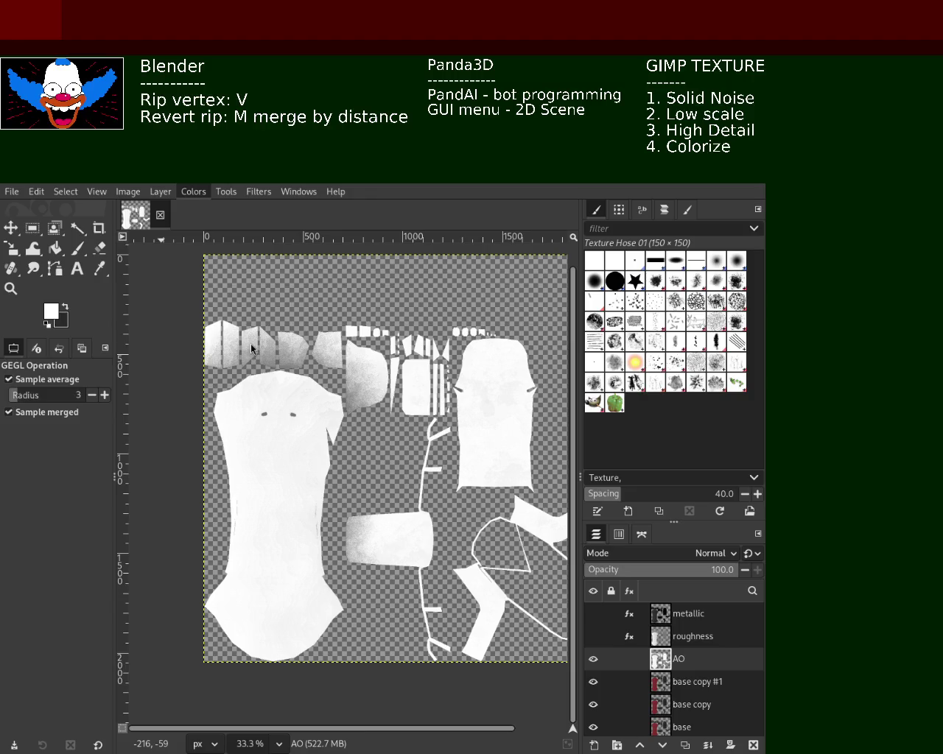
key(ctrl+f)
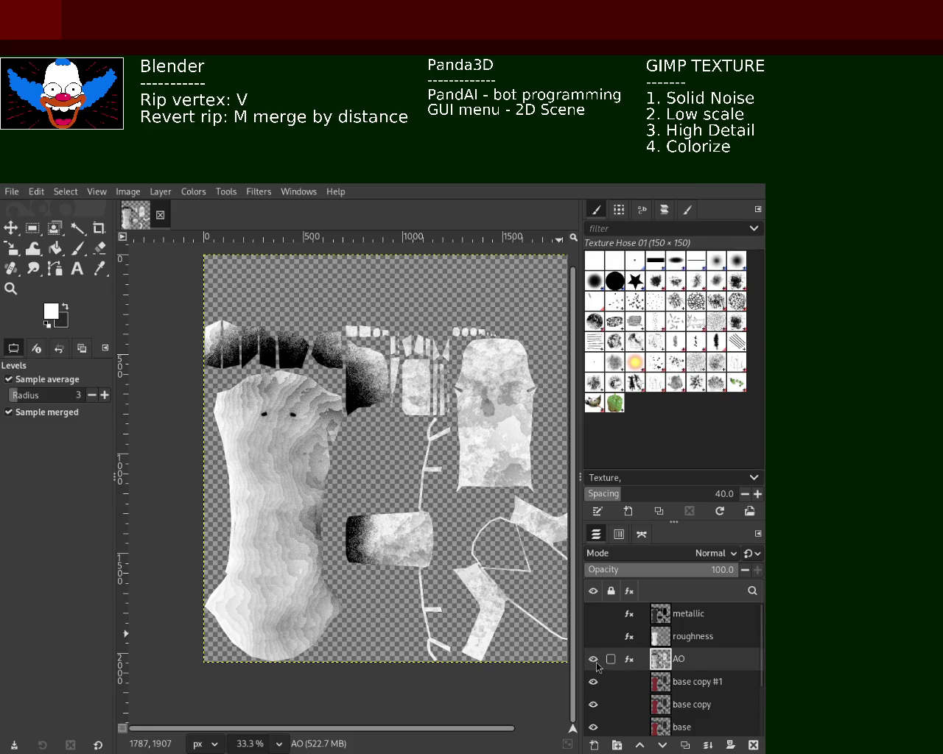
click(593, 659)
- Rename the base copy #1 layer to 'specular'
click(692, 685)
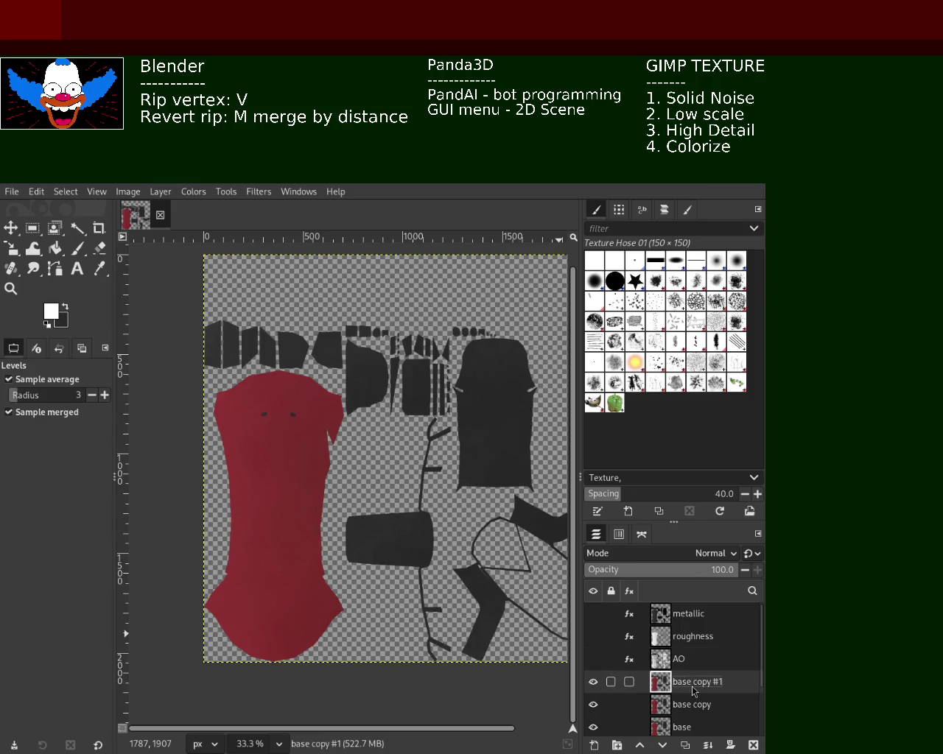
double_click(693, 685)
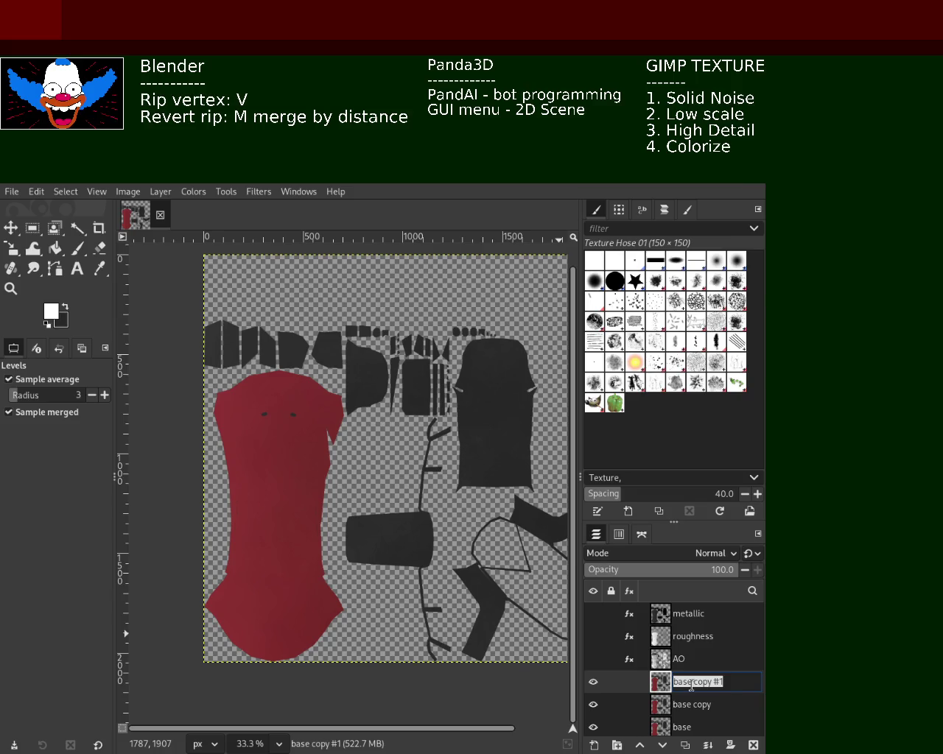
text(specular)
key(Return)
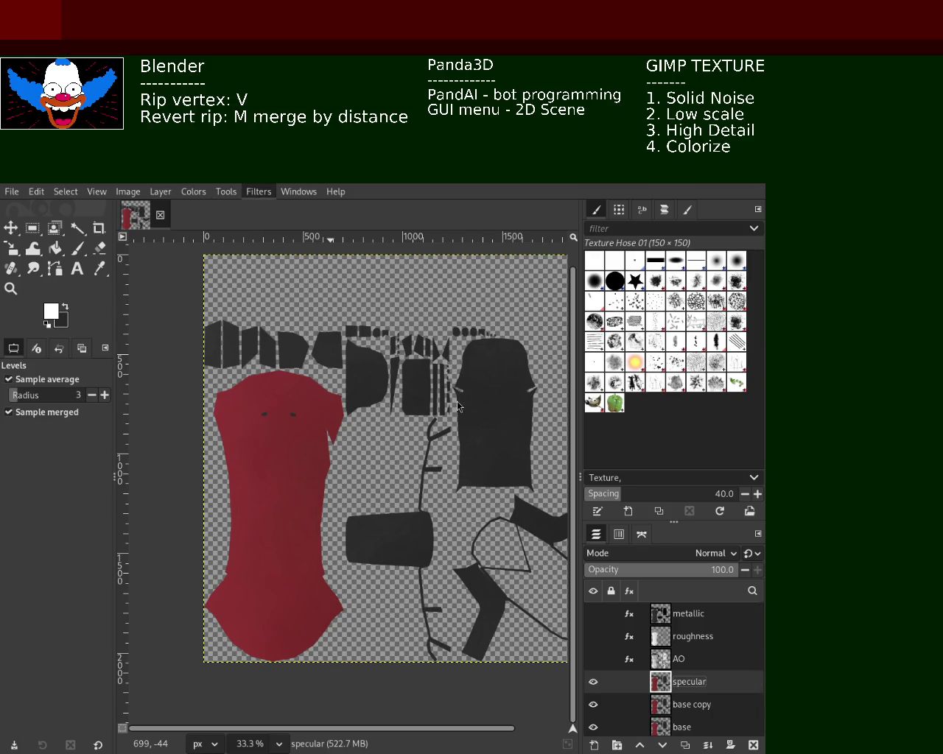
- Turn the specular layer black with a filter and Brightness-Contrast, then zoom into the body piece
key(ctrl+f)
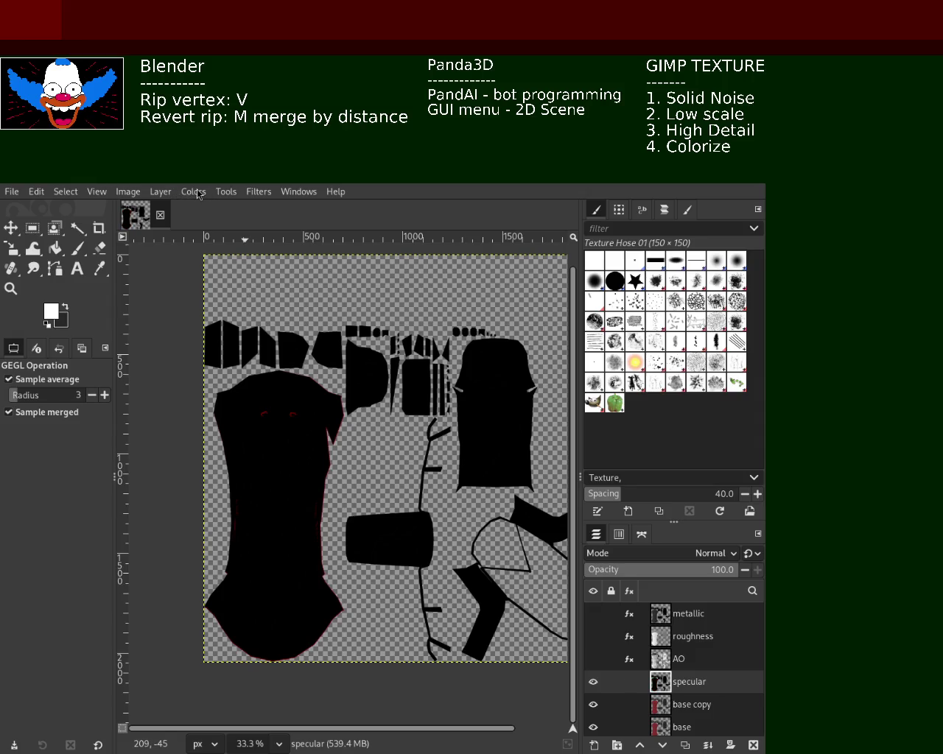
key(ctrl+f)
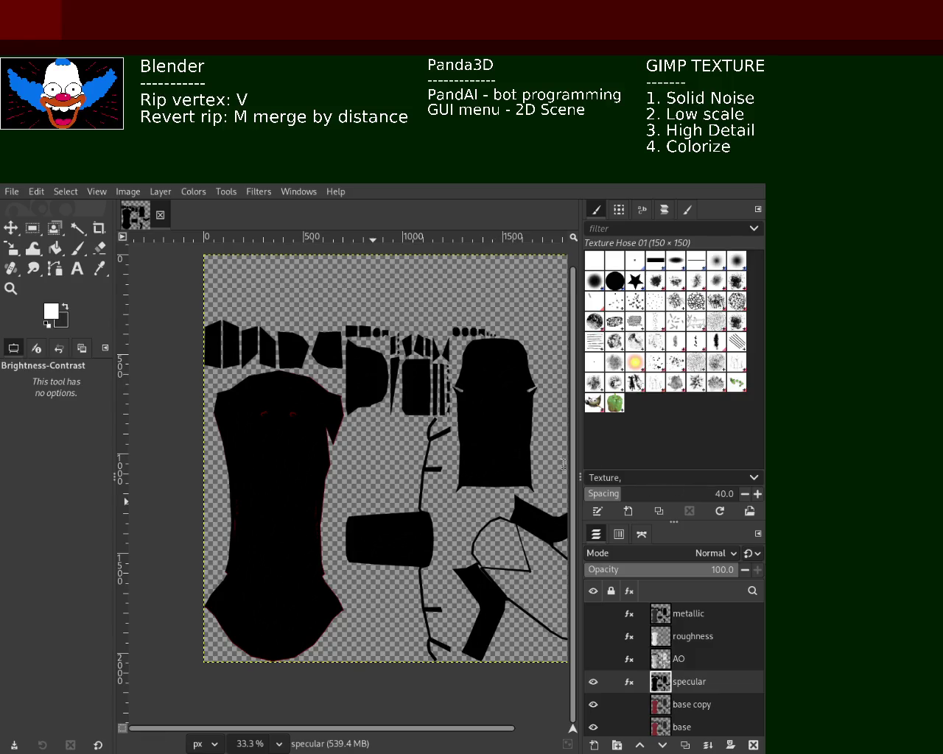
click(11, 288)
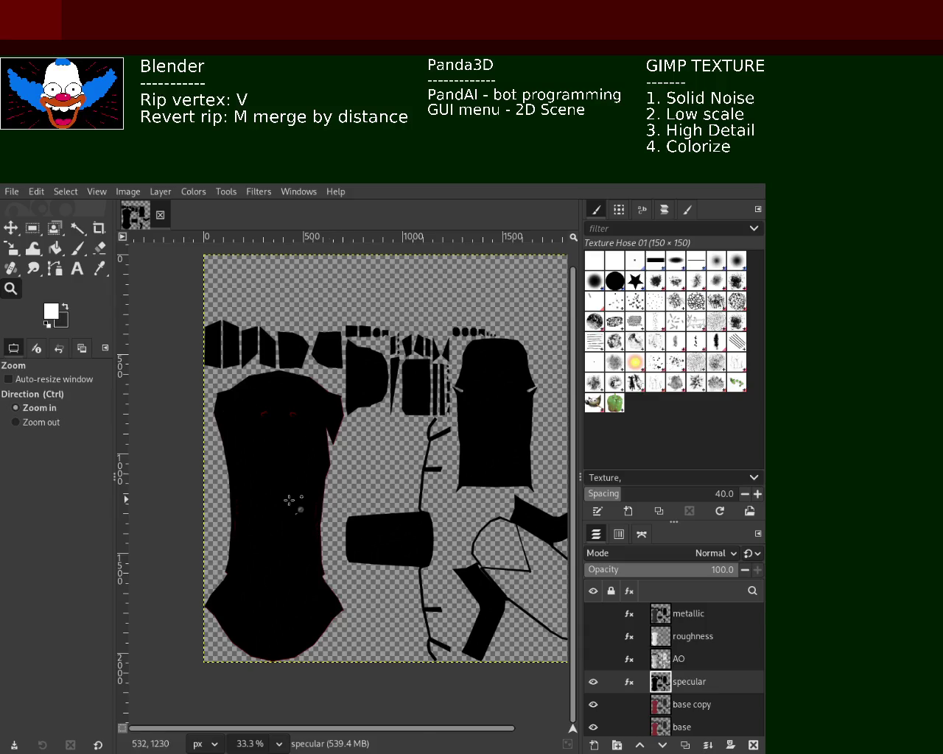
click(305, 501)
click(283, 499)
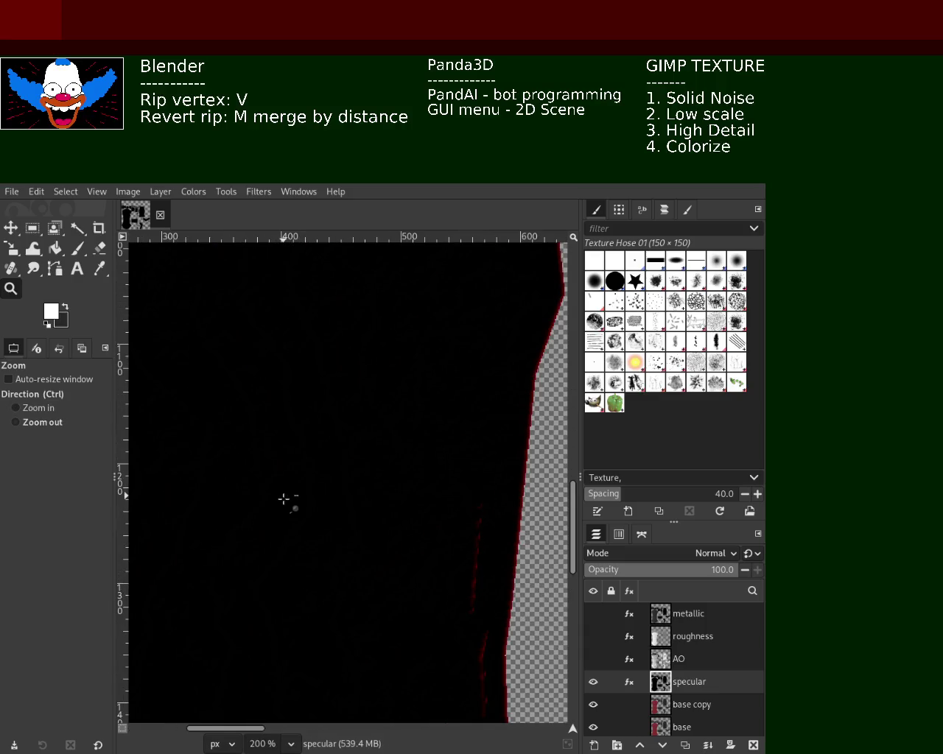
- Test white bucket fills on the car body piece and undo them
click(55, 248)
click(304, 379)
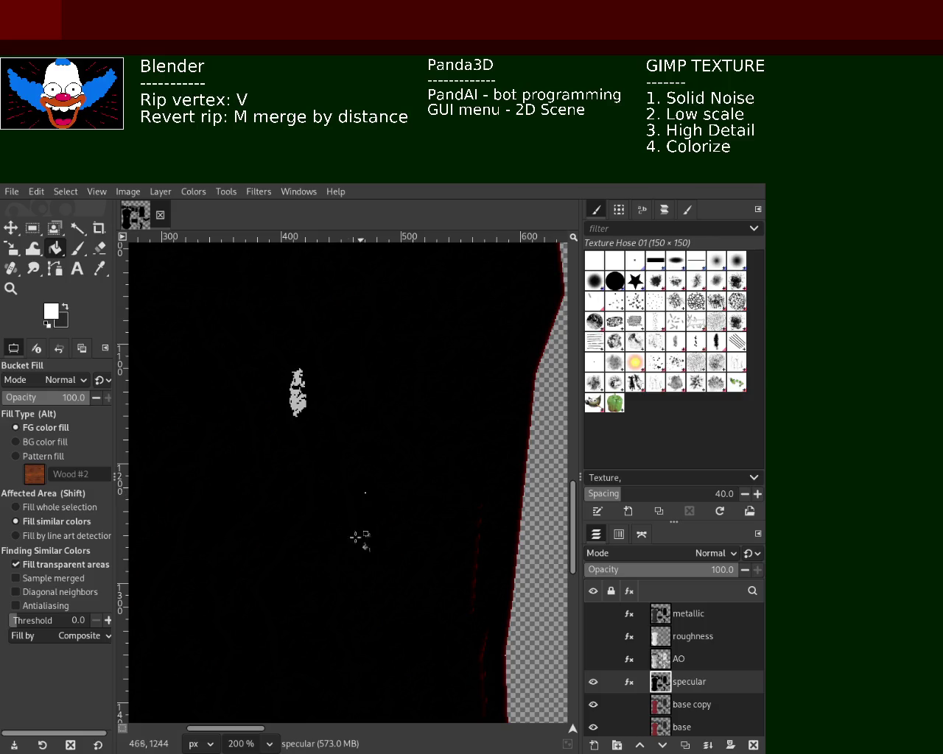
click(386, 484)
click(421, 377)
click(375, 318)
click(270, 401)
key(ctrl+z)
key(ctrl+z)
key(ctrl+z)
key(ctrl+z)
key(ctrl+z)
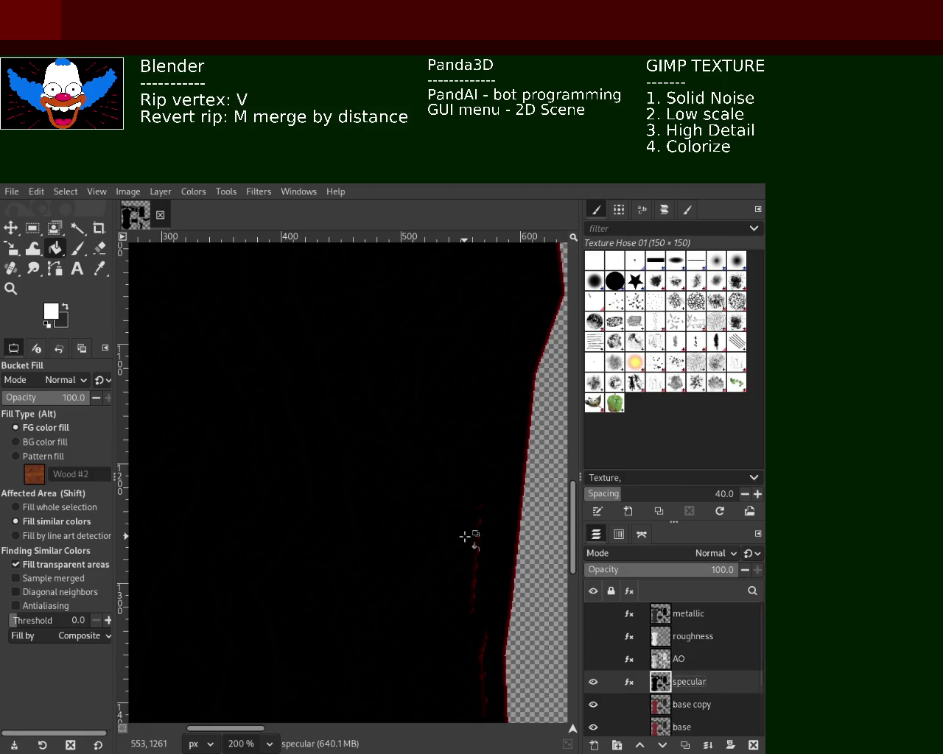
click(296, 391)
key(ctrl+z)
click(388, 456)
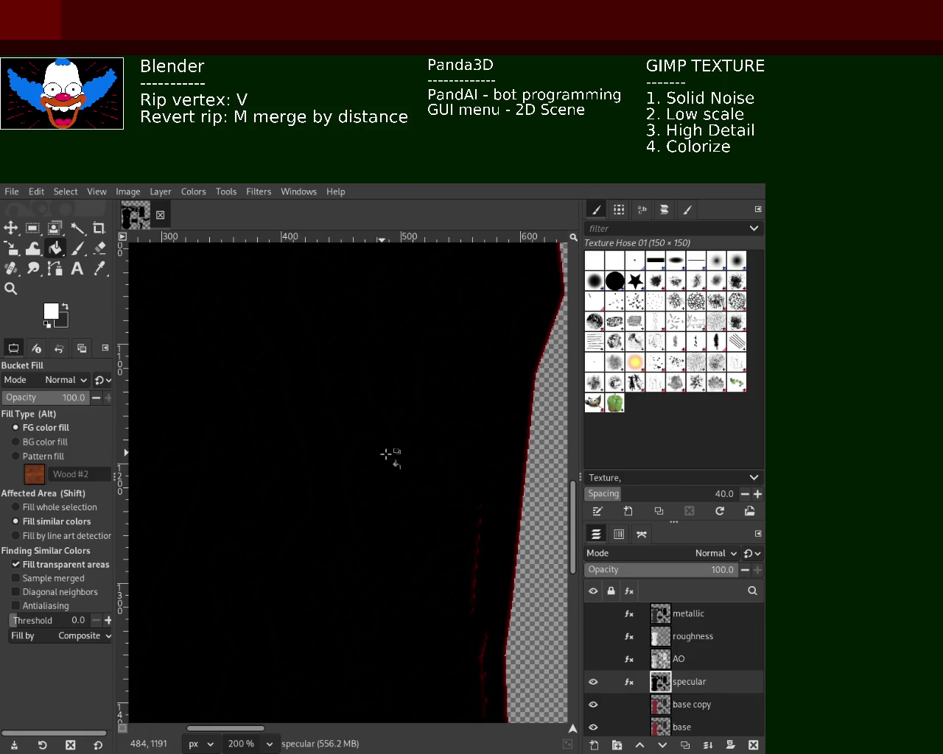
click(315, 548)
click(230, 424)
key(ctrl+z)
key(ctrl+z)
key(ctrl+z)
- Zoom back out to show the whole UV texture layout
click(10, 288)
click(300, 398)
click(305, 395)
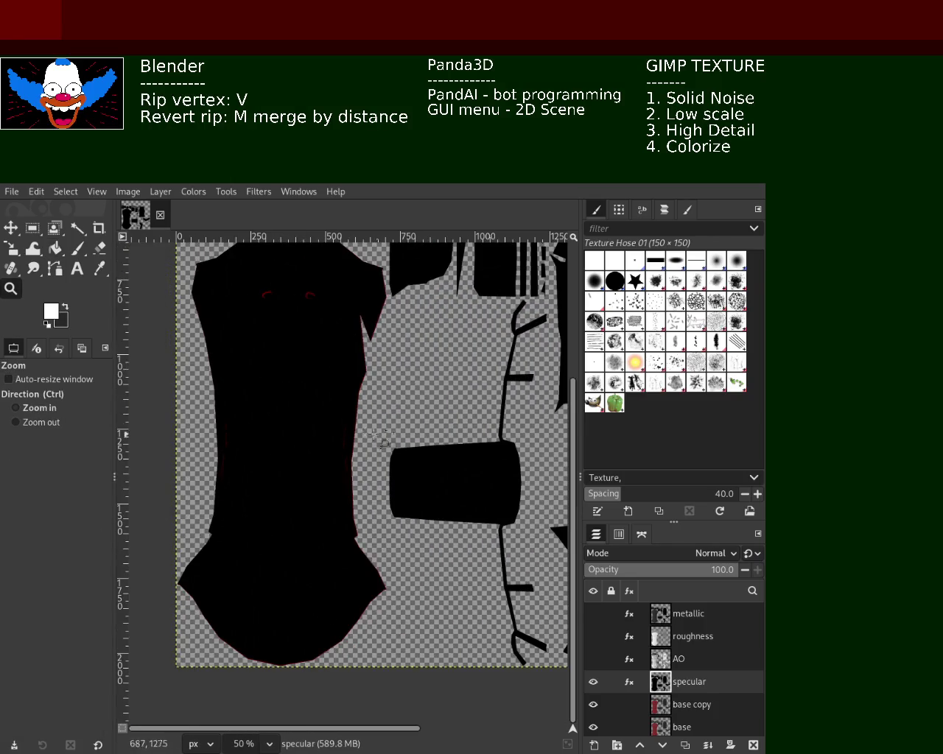
scroll(326, 511, up, 1)
scroll(326, 511, down, 3)
scroll(476, 392, up, 4)
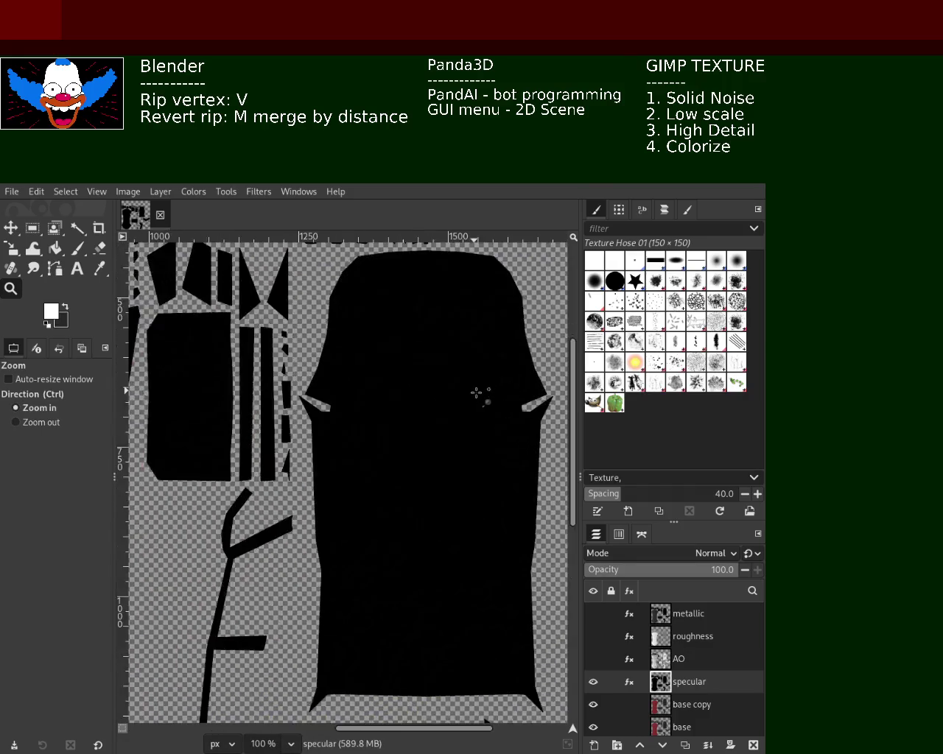
scroll(475, 392, up, 2)
click(476, 392)
click(476, 393)
click(475, 393)
click(475, 392)
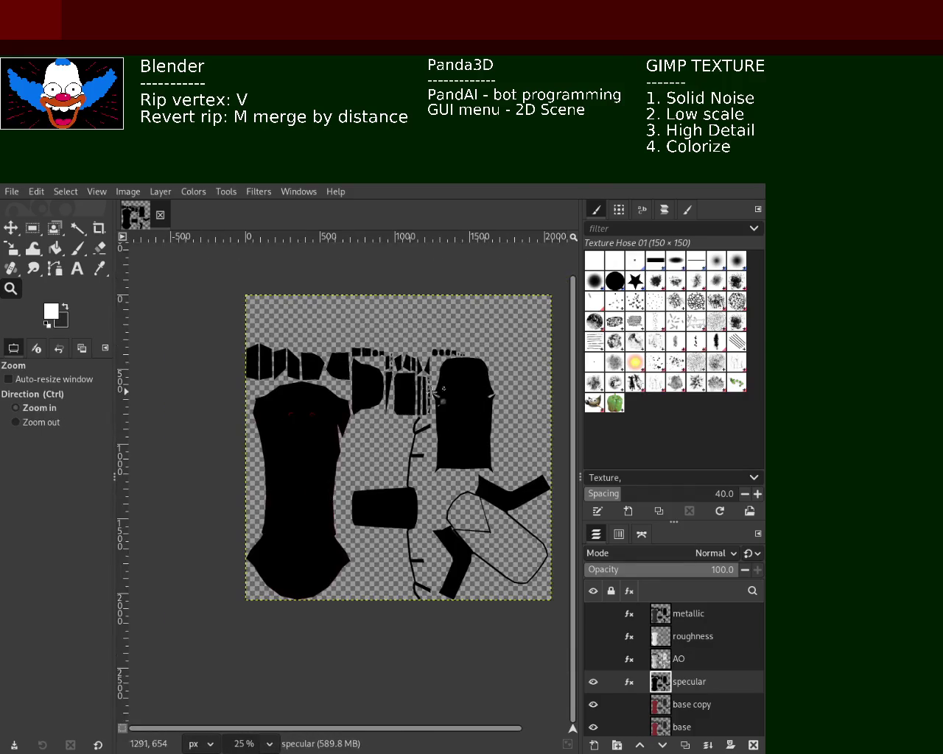
ctrl+click(434, 398)
click(388, 402)
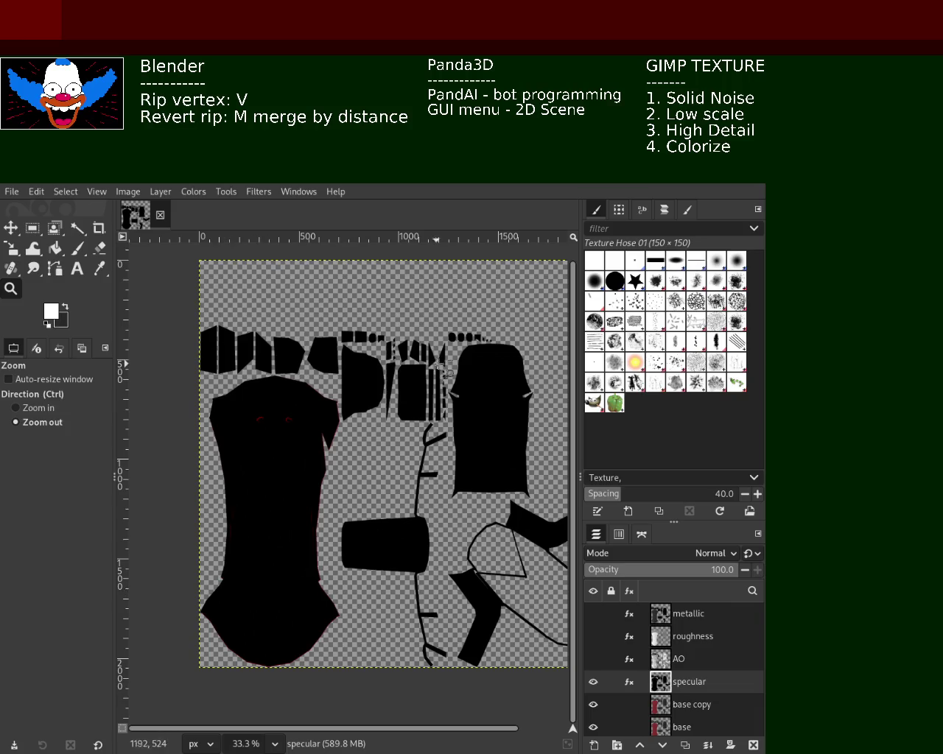
mouse_move(598, 704)
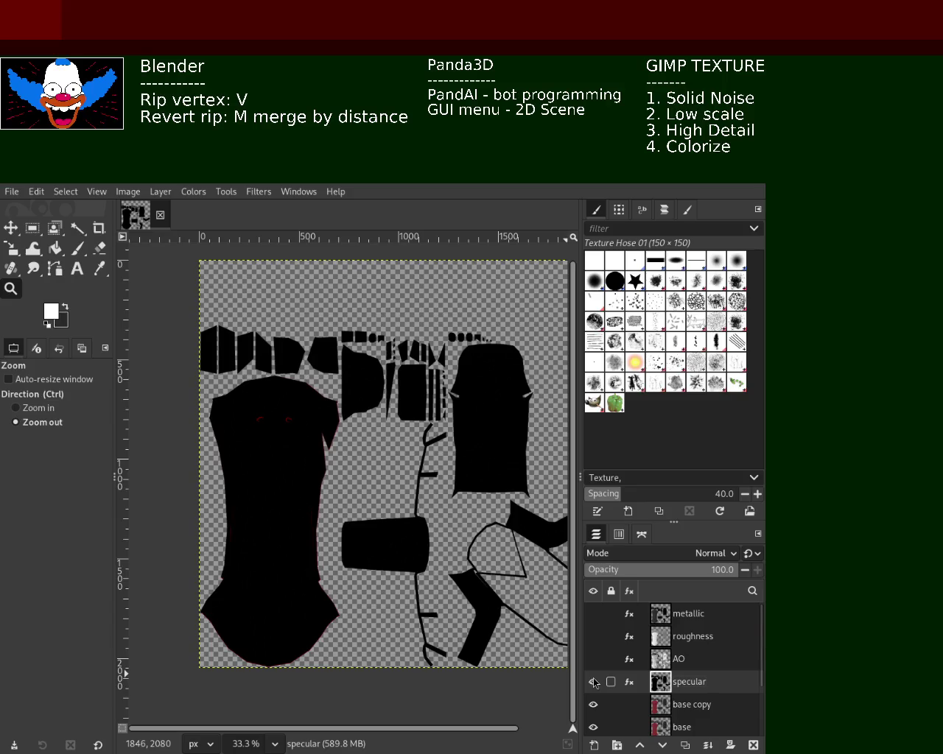
- Hide the specular layer and delete the leftover base copy layer
click(594, 683)
click(708, 713)
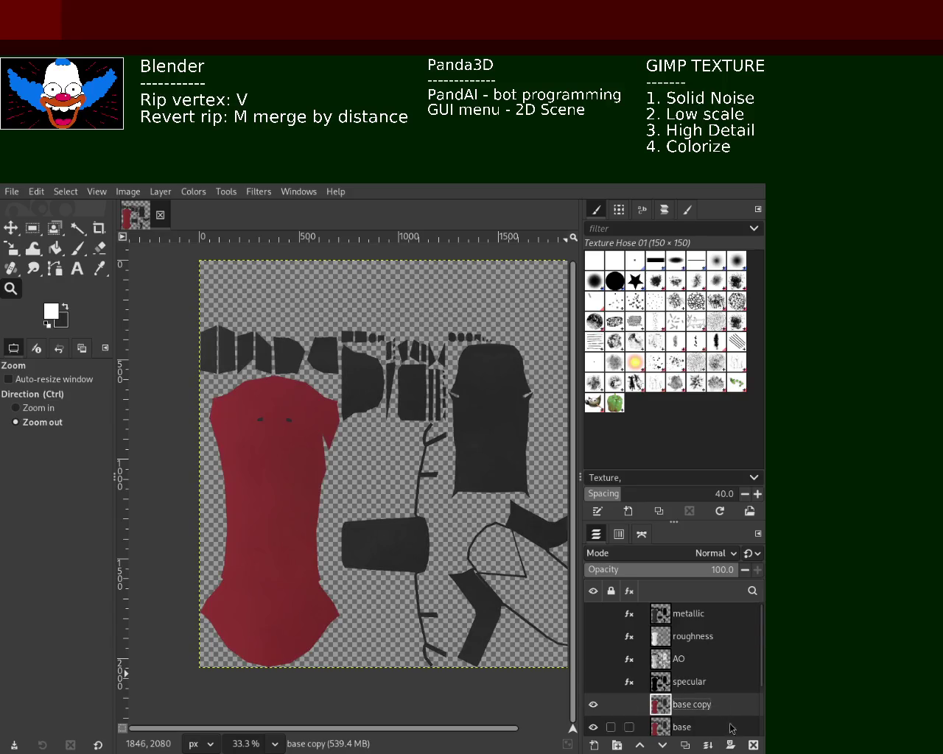
click(752, 745)
mouse_move(760, 655)
mouse_down()
mouse_move(762, 707)
mouse_move(762, 685)
mouse_up()
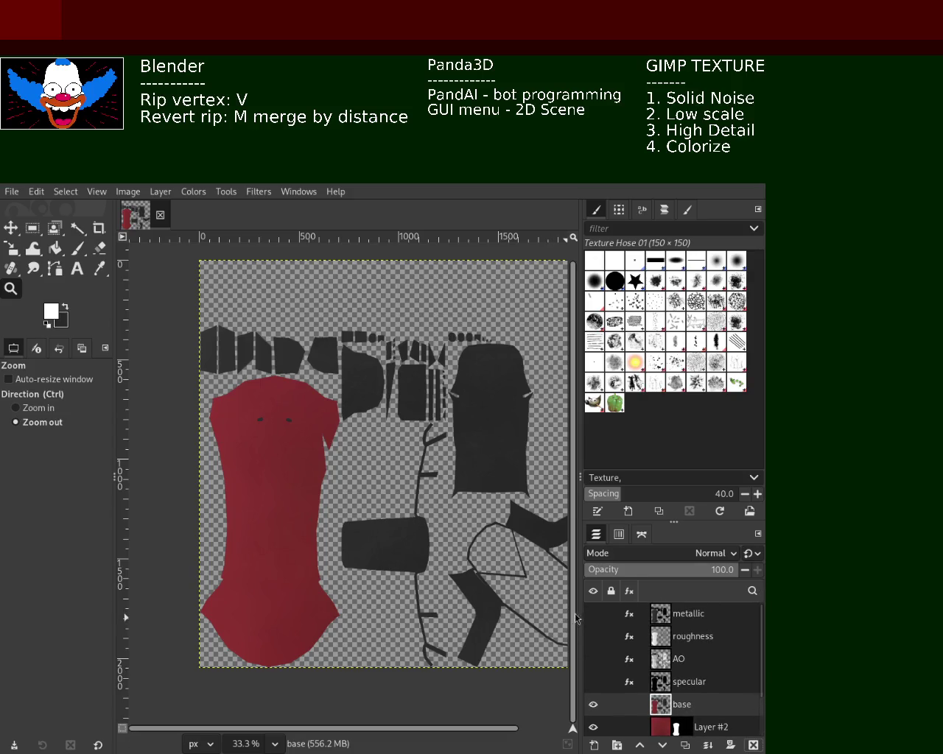
- Make the metallic, roughness, AO and specular layers visible again
click(592, 613)
click(593, 636)
click(593, 659)
click(593, 682)
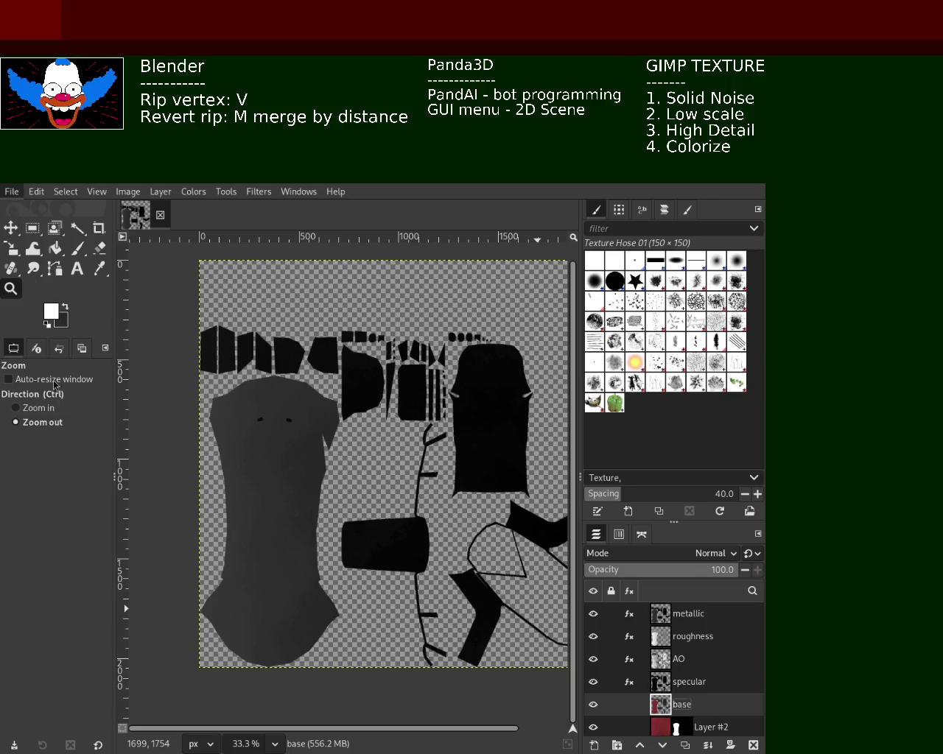
- Export the metallic map, then hide metallic and export the roughness map
click(698, 611)
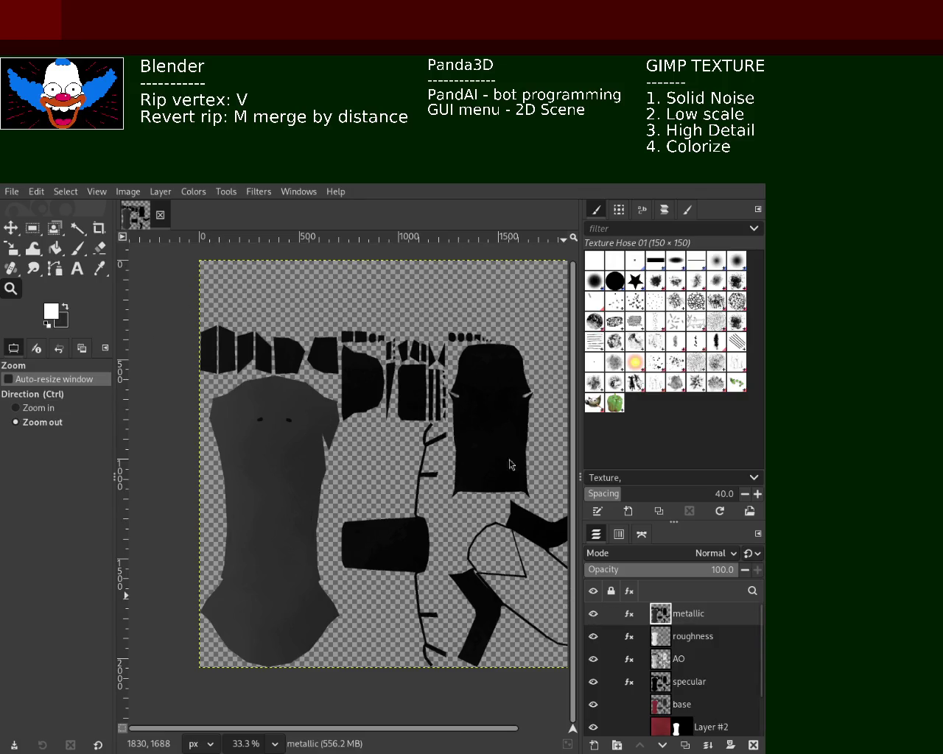
key(ctrl+e)
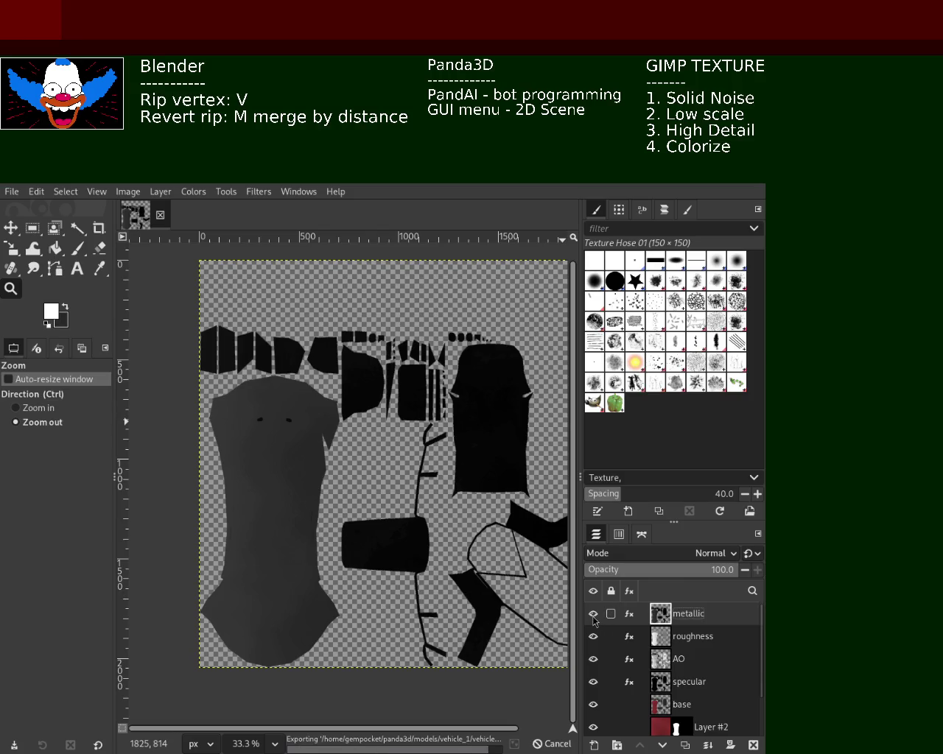
click(593, 614)
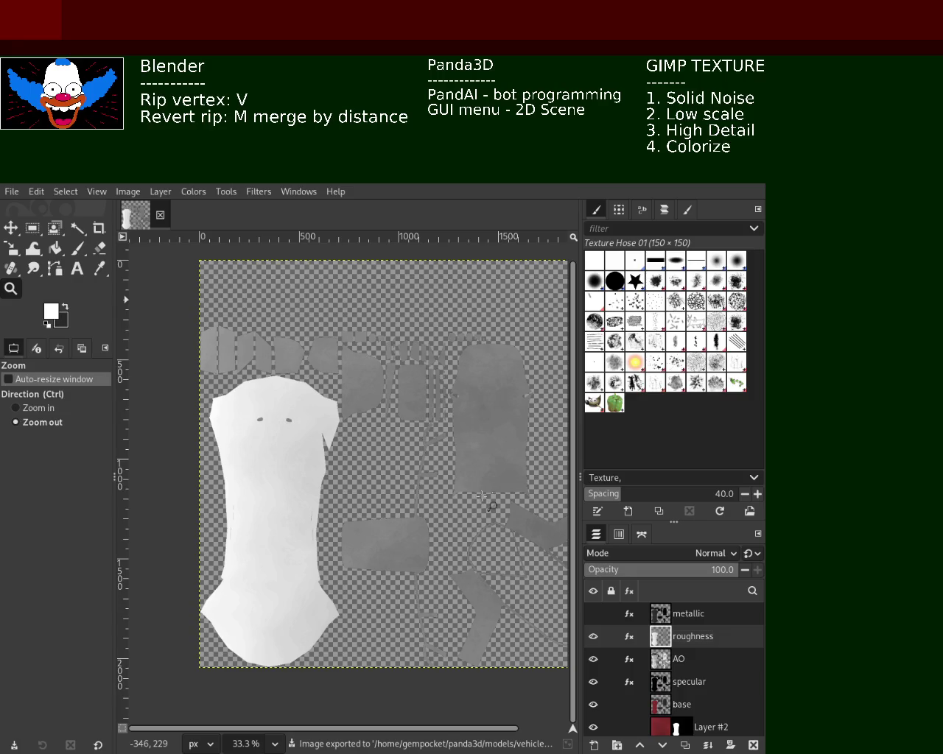
key(ctrl+e)
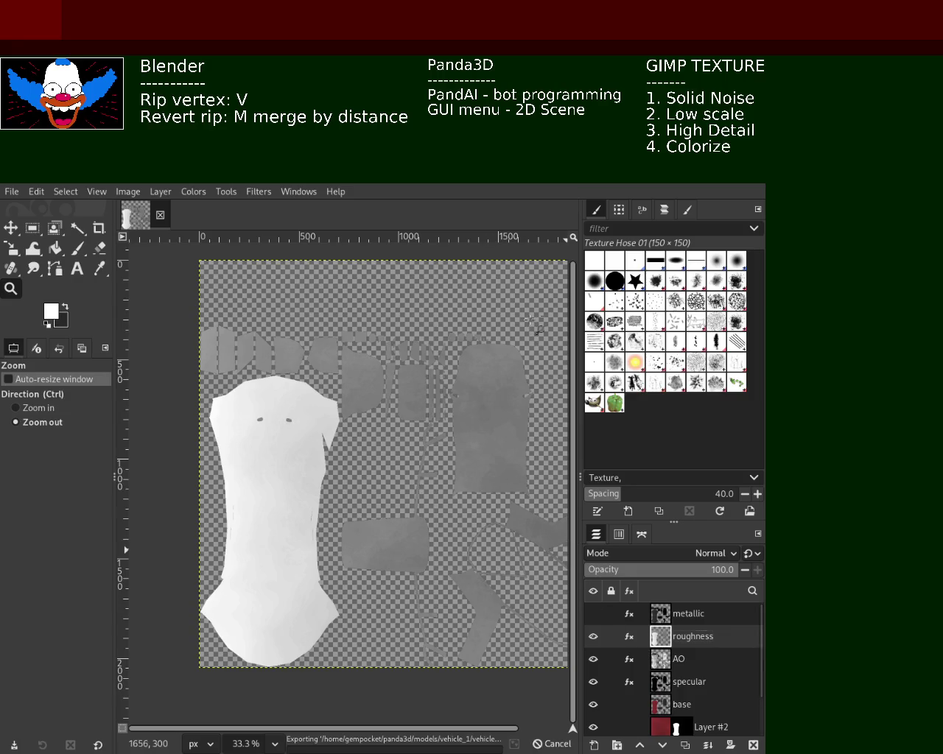
- Hide roughness and export the AO map, then hide AO and export the specular map
click(593, 637)
click(673, 662)
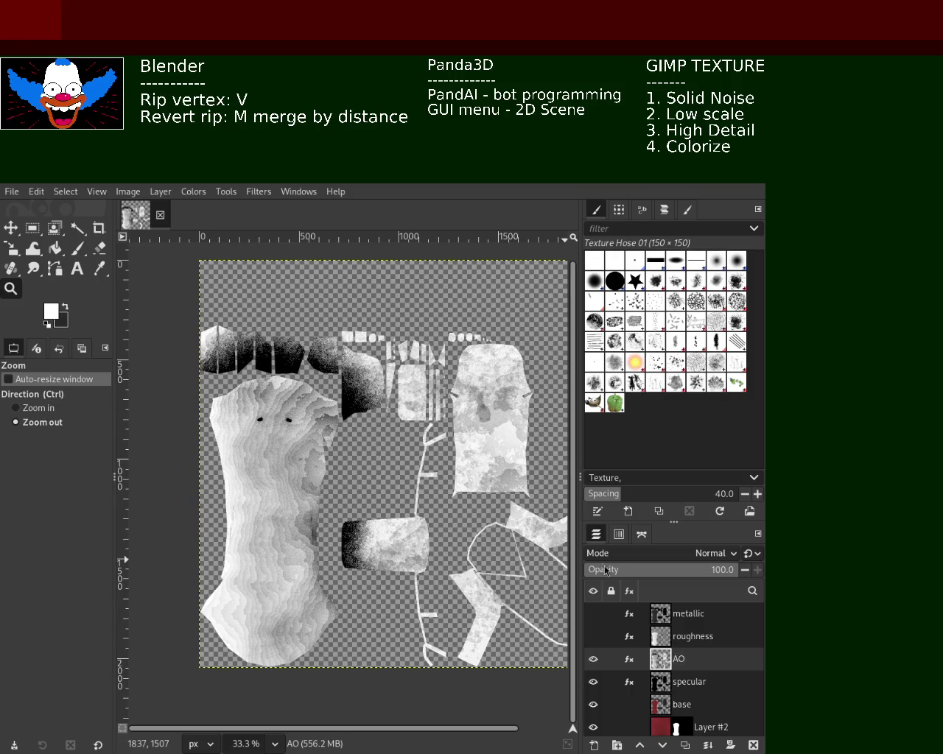
key(ctrl+e)
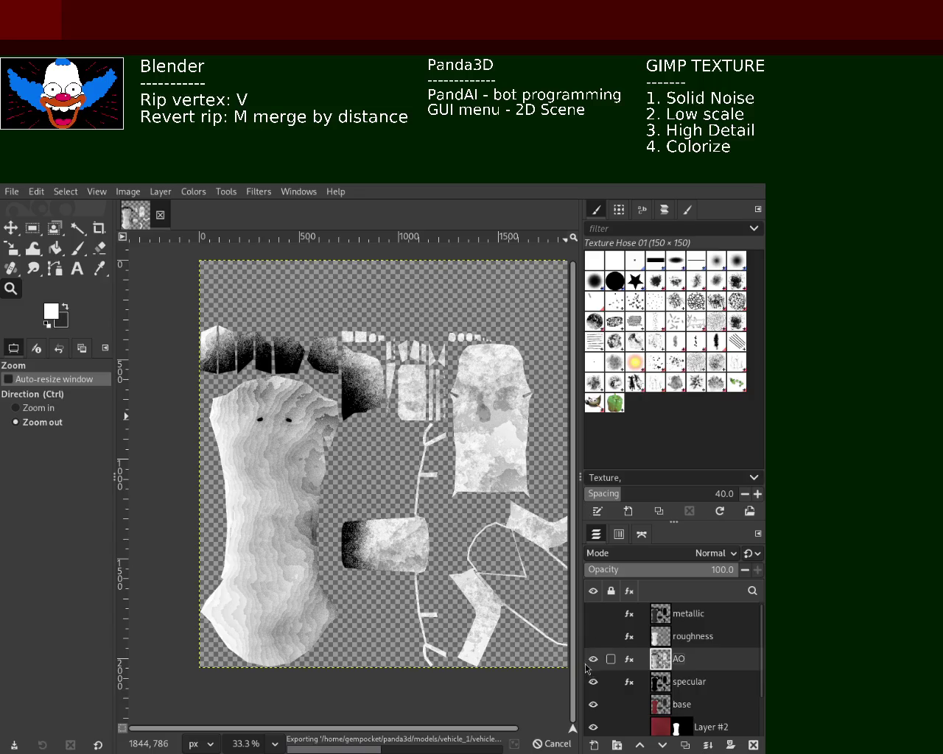
click(592, 659)
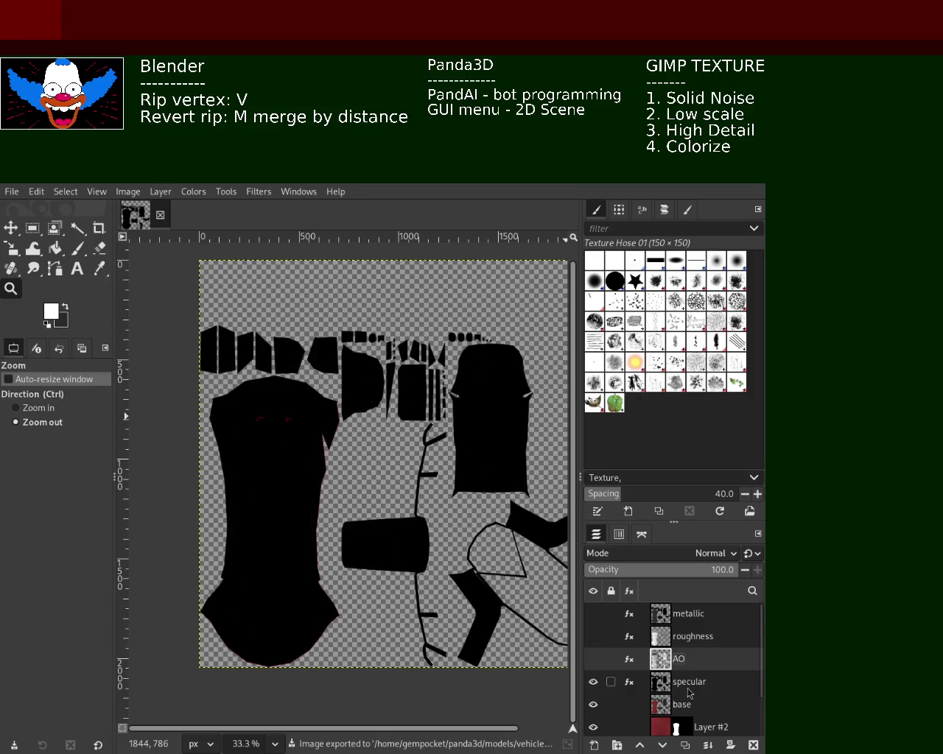
click(688, 681)
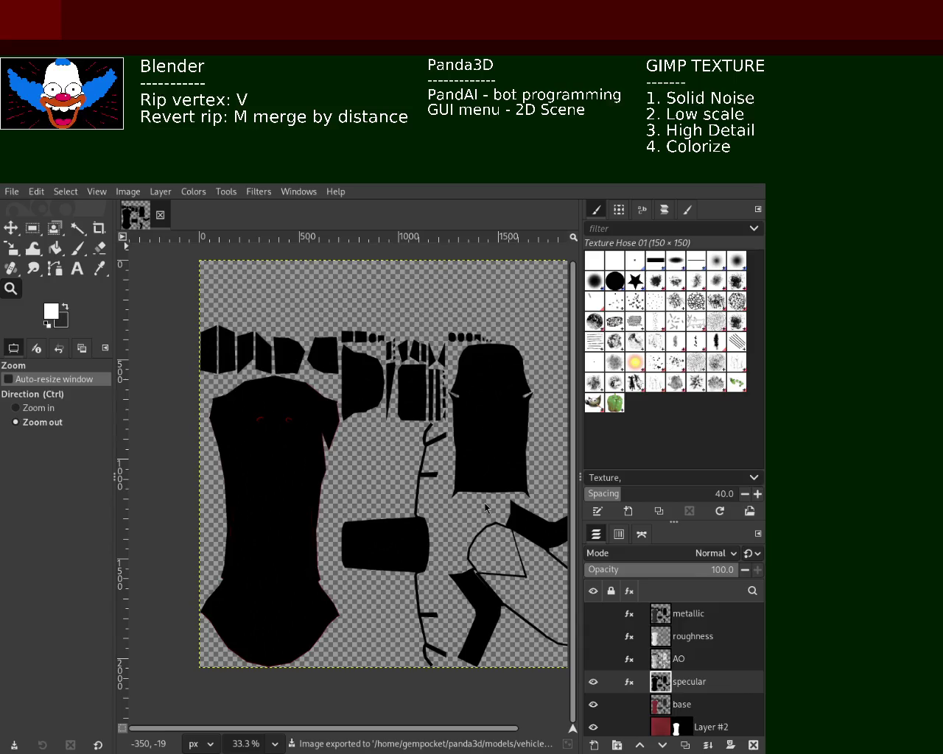
key(ctrl+e)
- Hide specular and export the red base texture to the vehicle_1 model folder
click(593, 682)
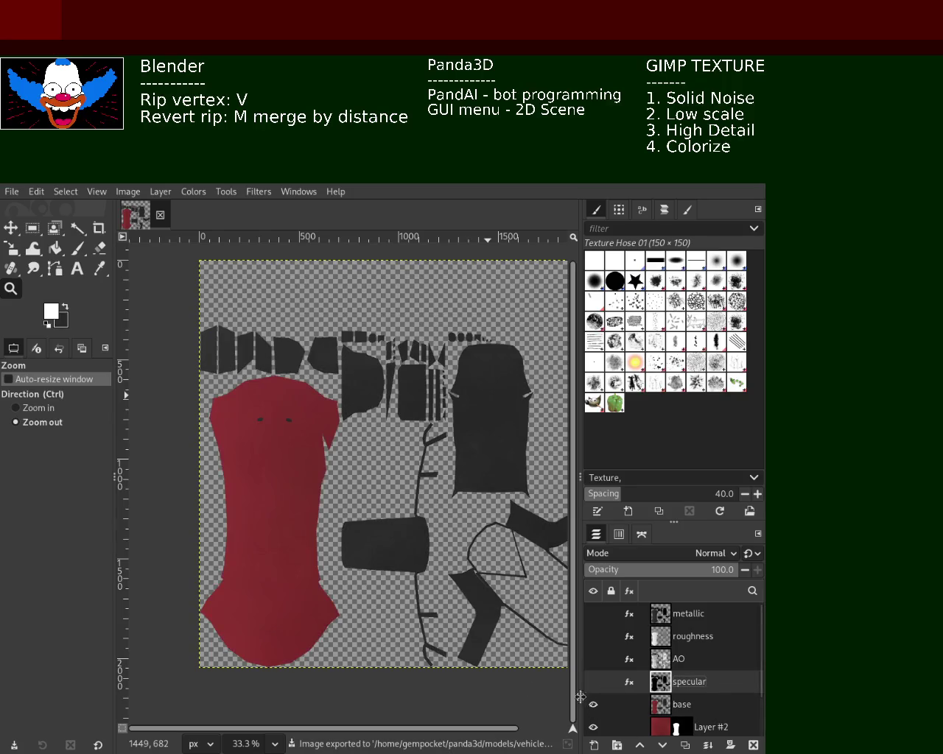
click(681, 704)
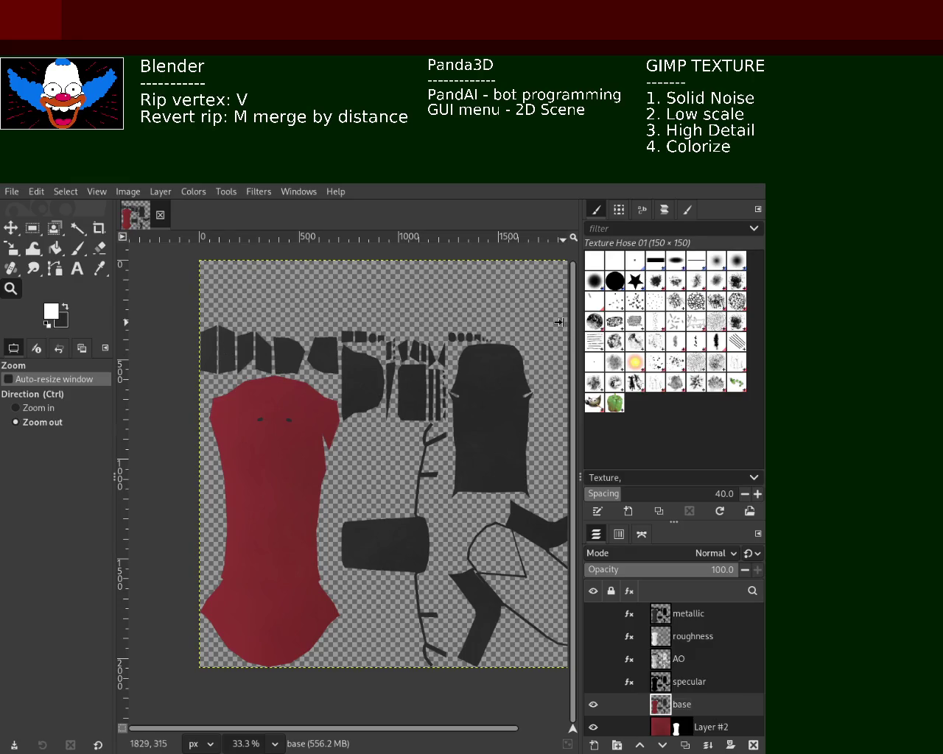
key(ctrl+e)
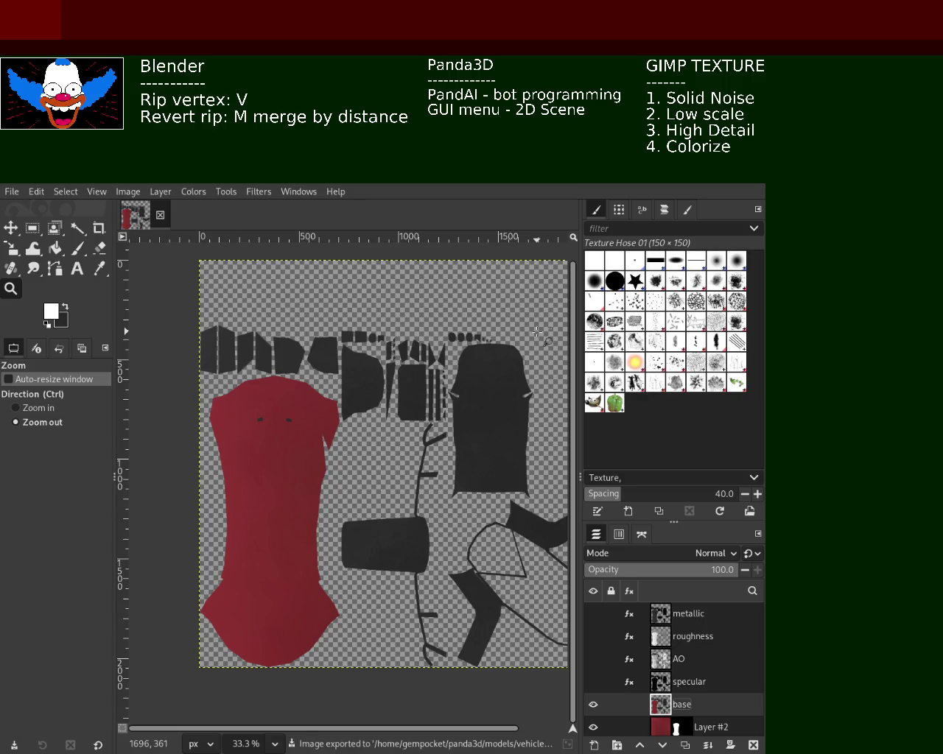
- Save the XCF texture project and move the GIMP window aside to reveal the game
key(ctrl+s)
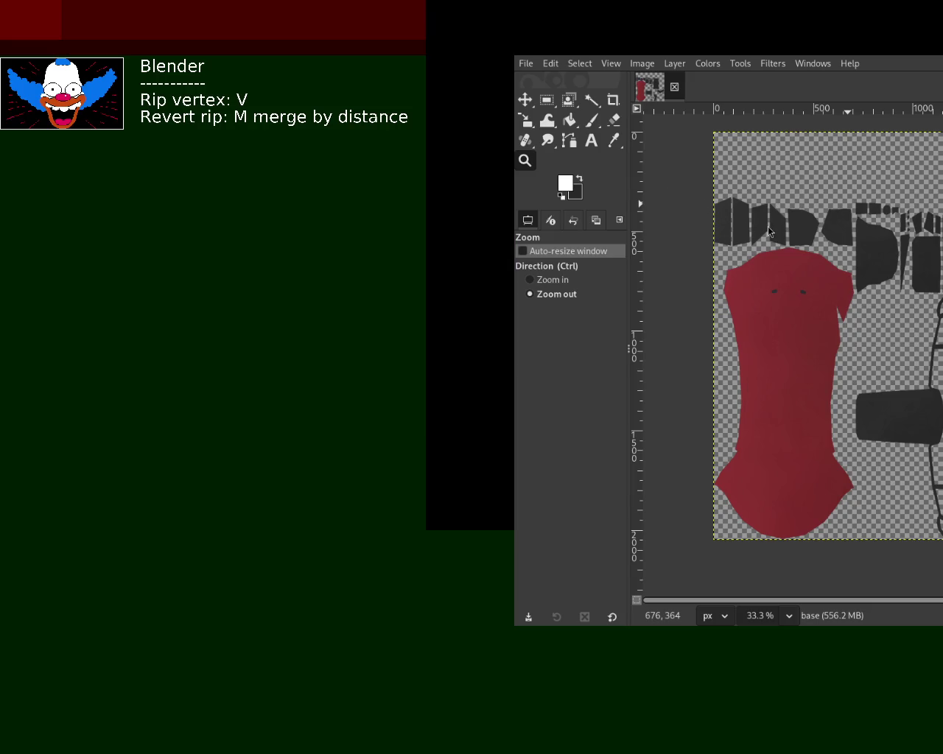
drag(775, 39, 574, 231)
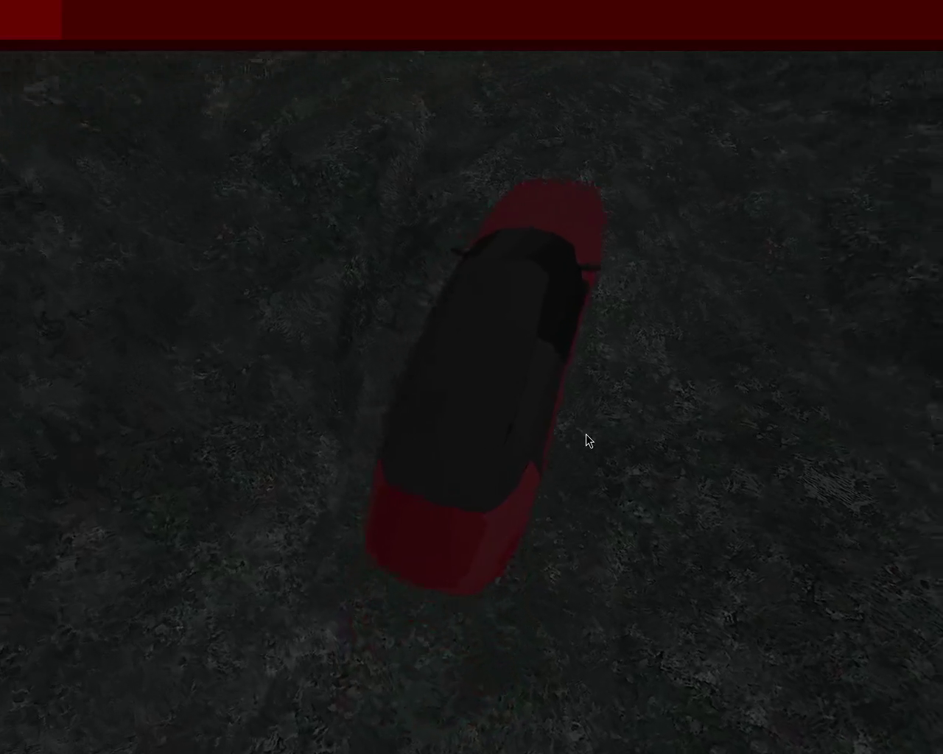
- Drive the car forward with the arrow keys, steering left and right across the terrain
key(Right)
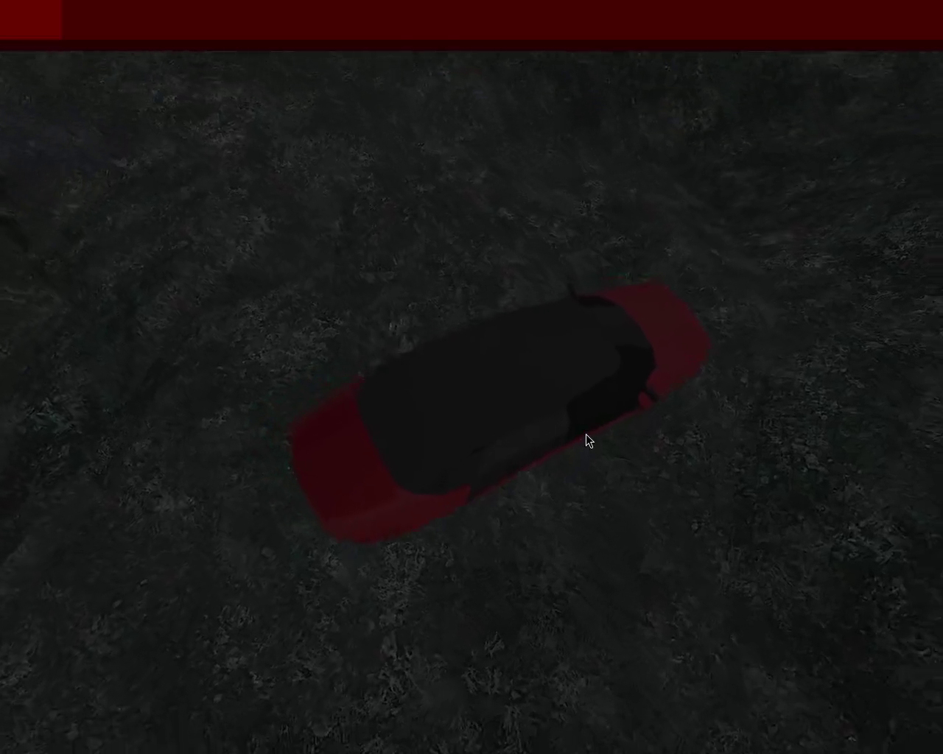
key(Left)
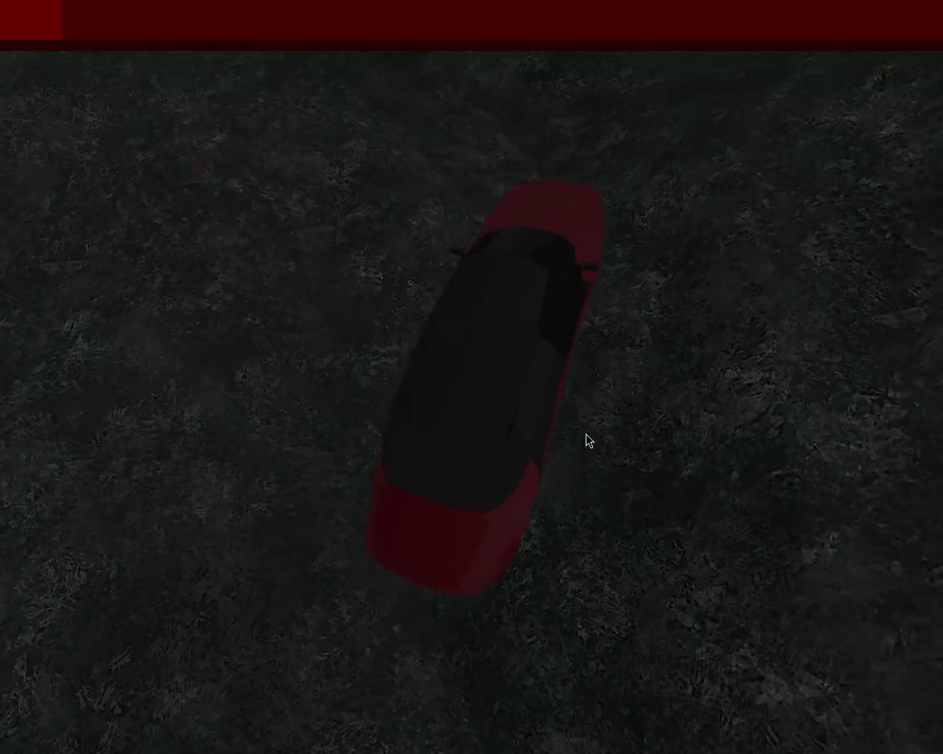
key(Left)
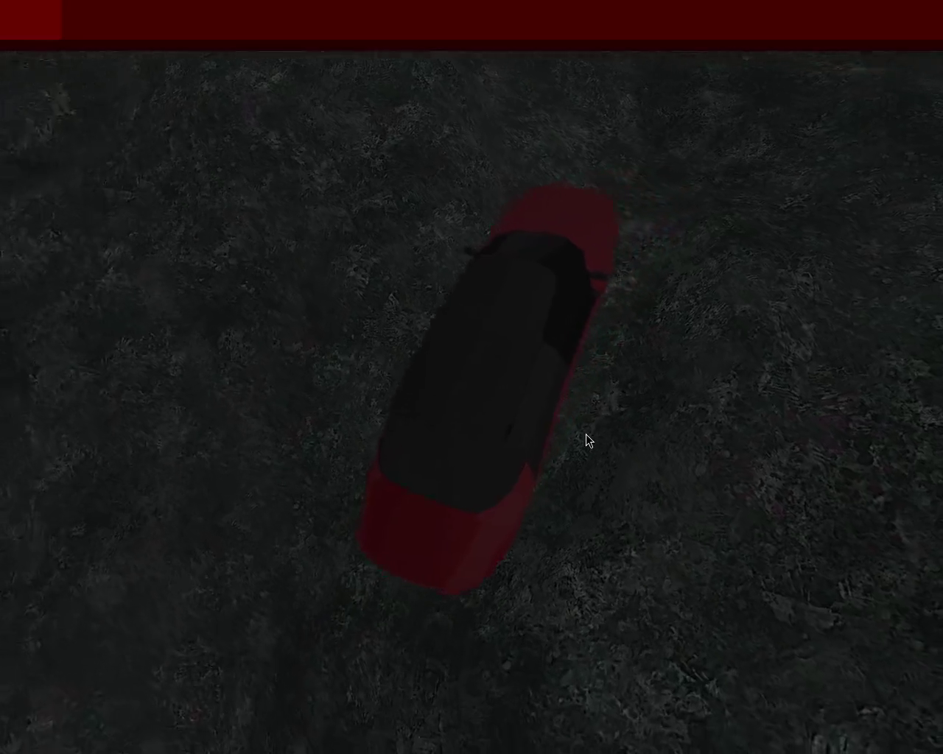
key(Left)
key(Right)
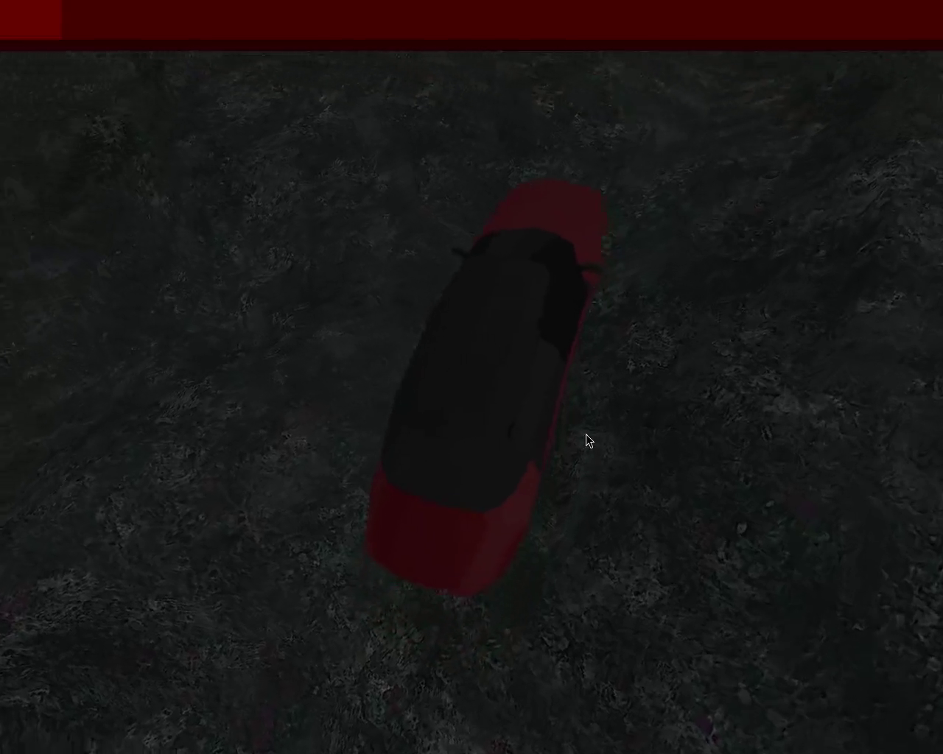
key(Up)
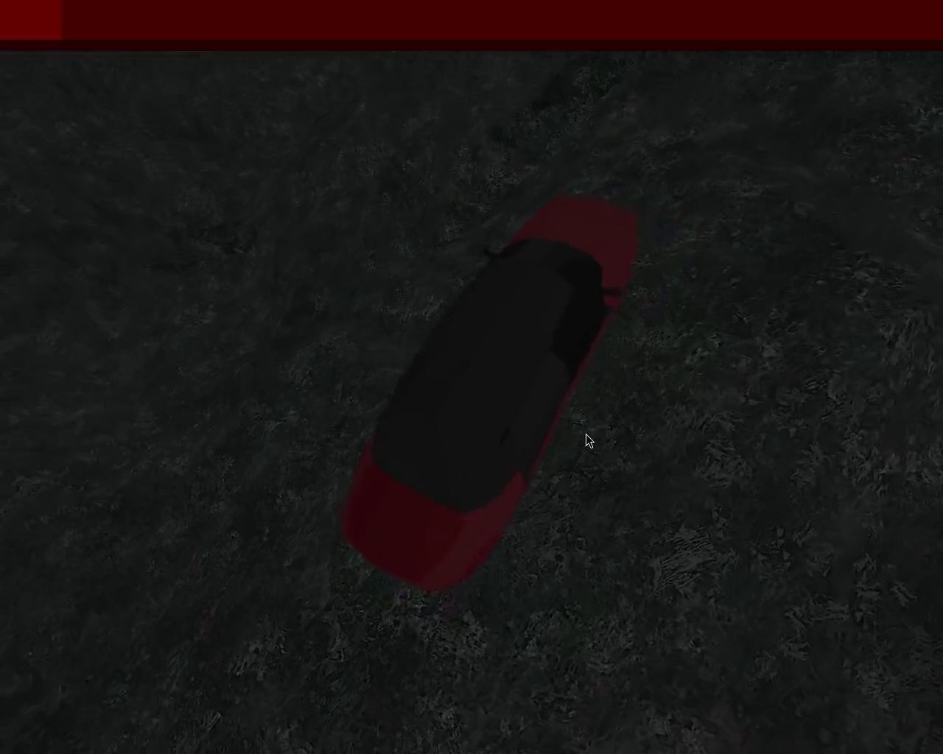
key(Left)
key(Right)
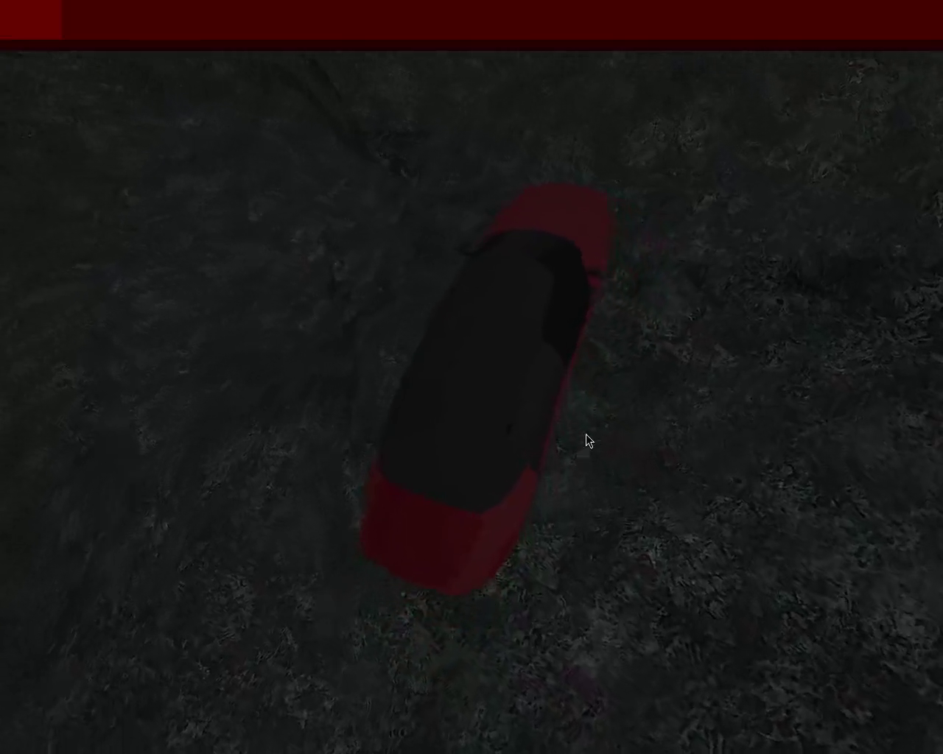
key(Left)
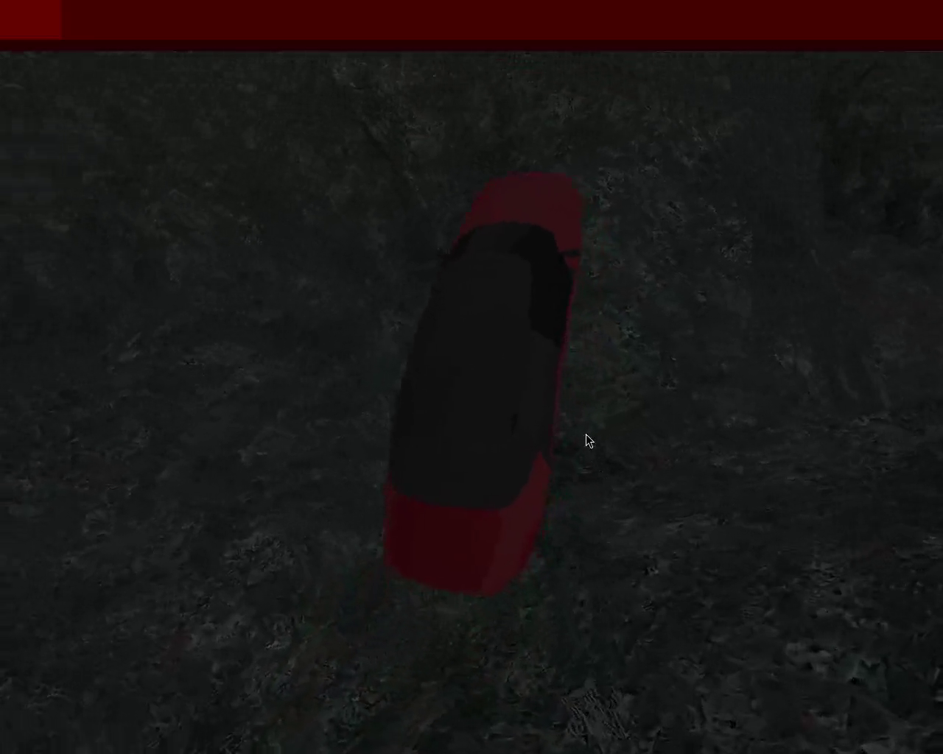
key(Right)
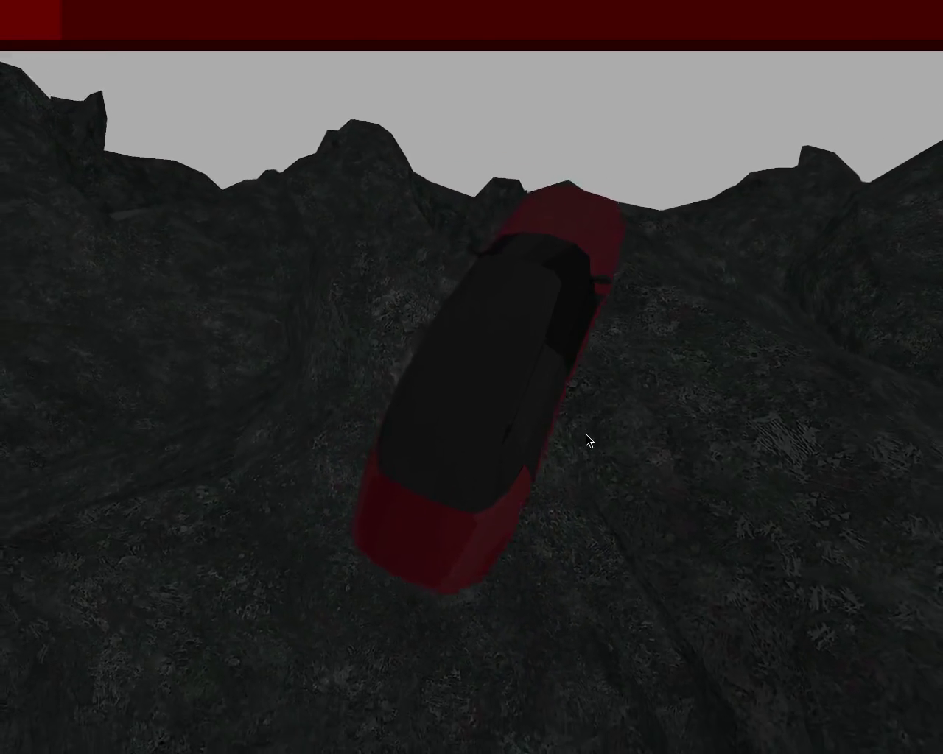
key(Right)
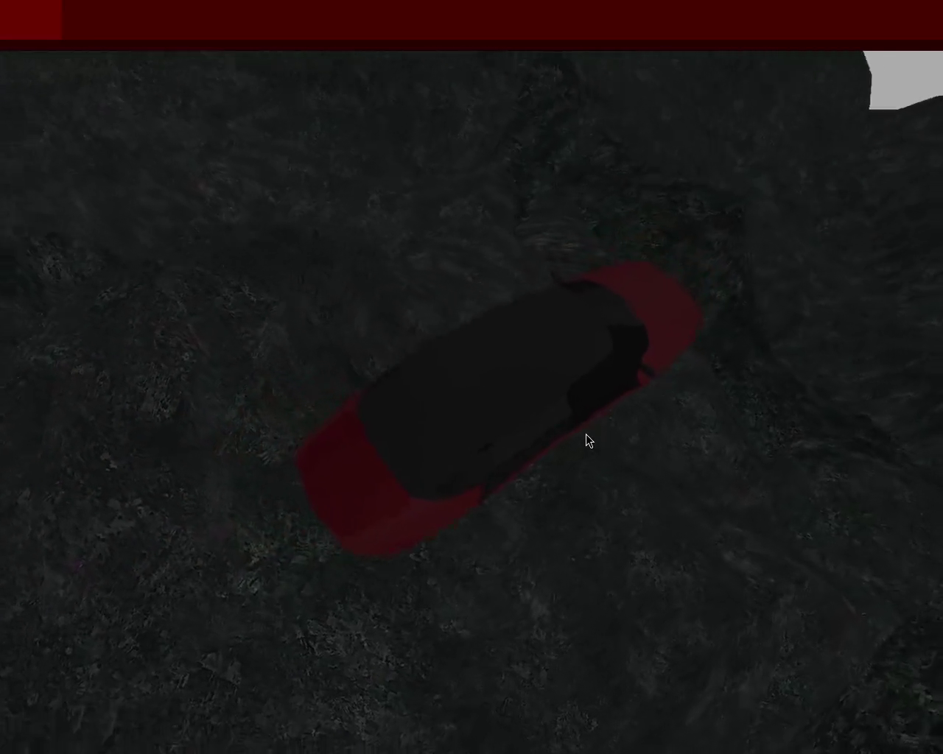
key(Right)
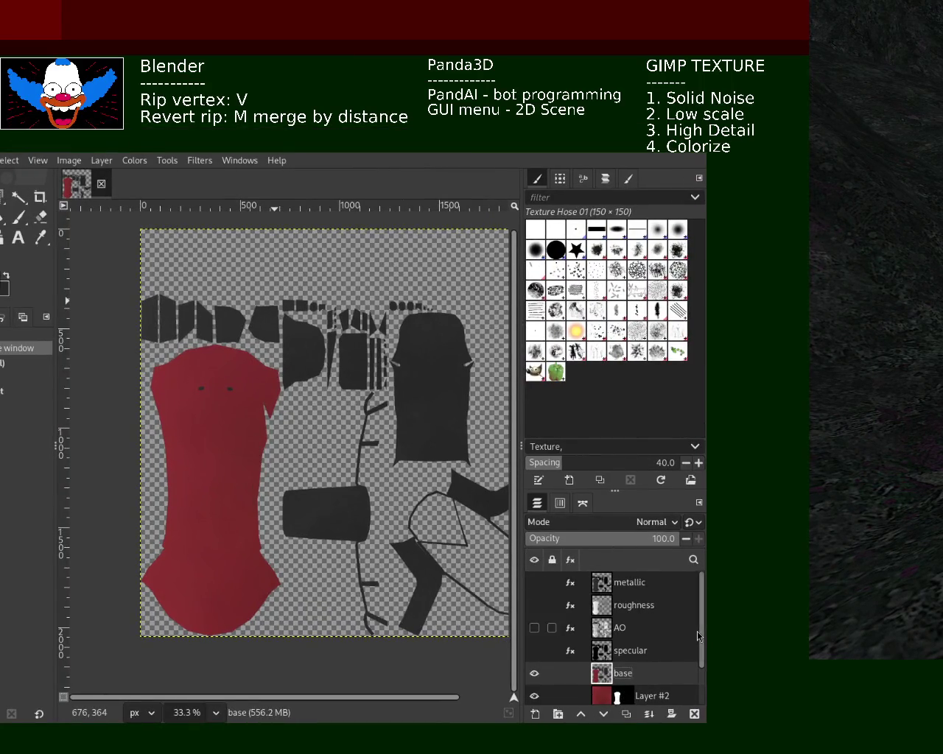
- Delete the six old layers from metallic to Layer #2, add a transparent layer, hide the rest
drag(698, 636, 707, 653)
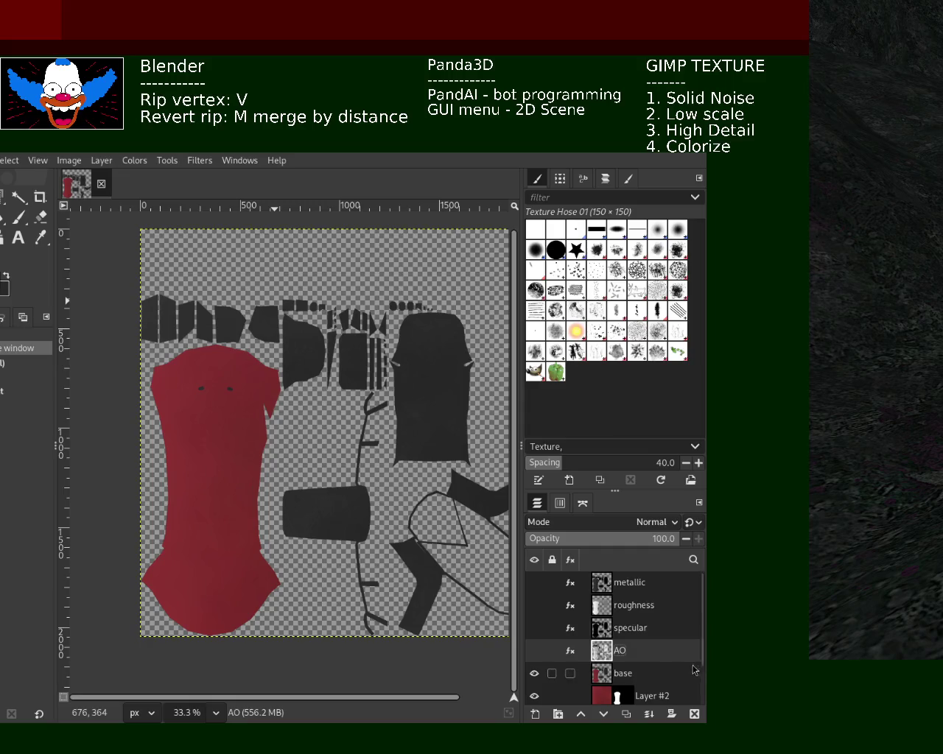
click(657, 583)
shift+click(664, 698)
click(695, 715)
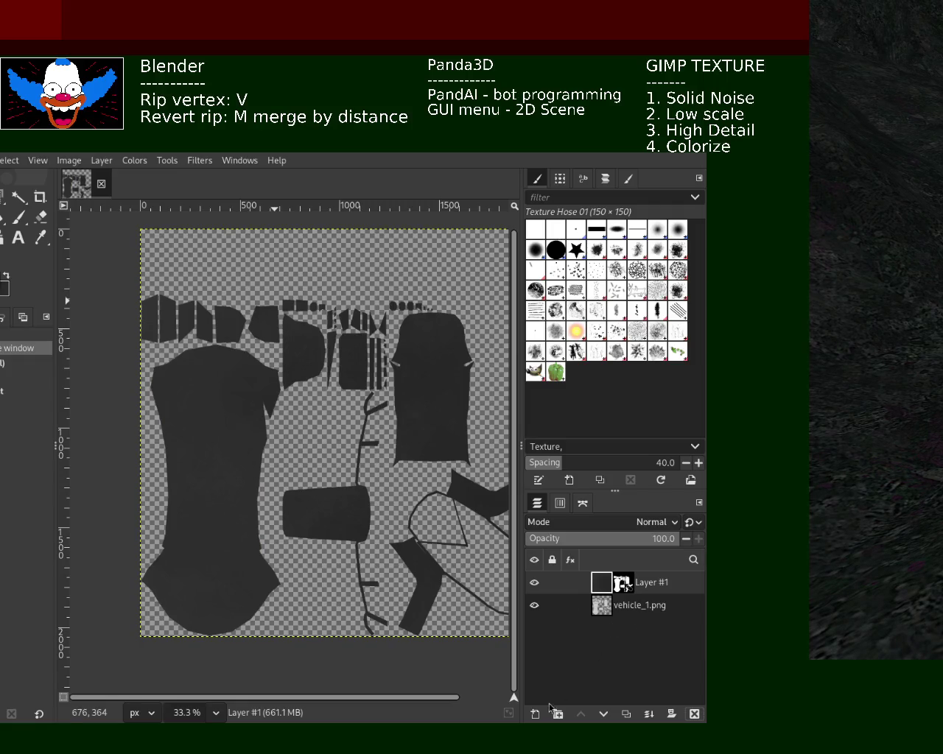
key(ctrl+shift+n)
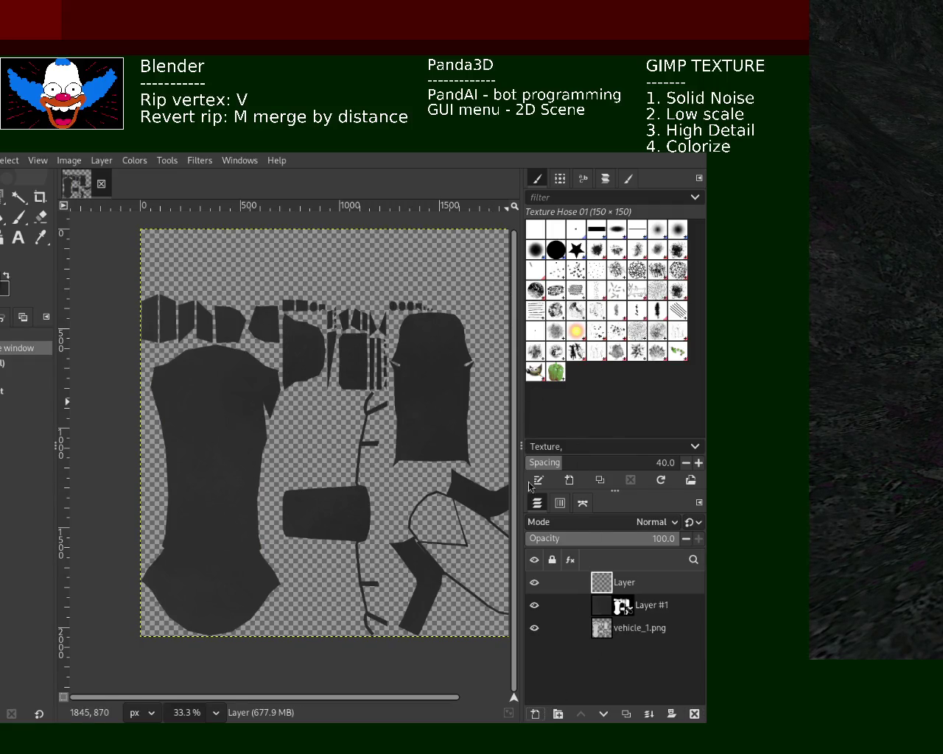
shift+click(534, 582)
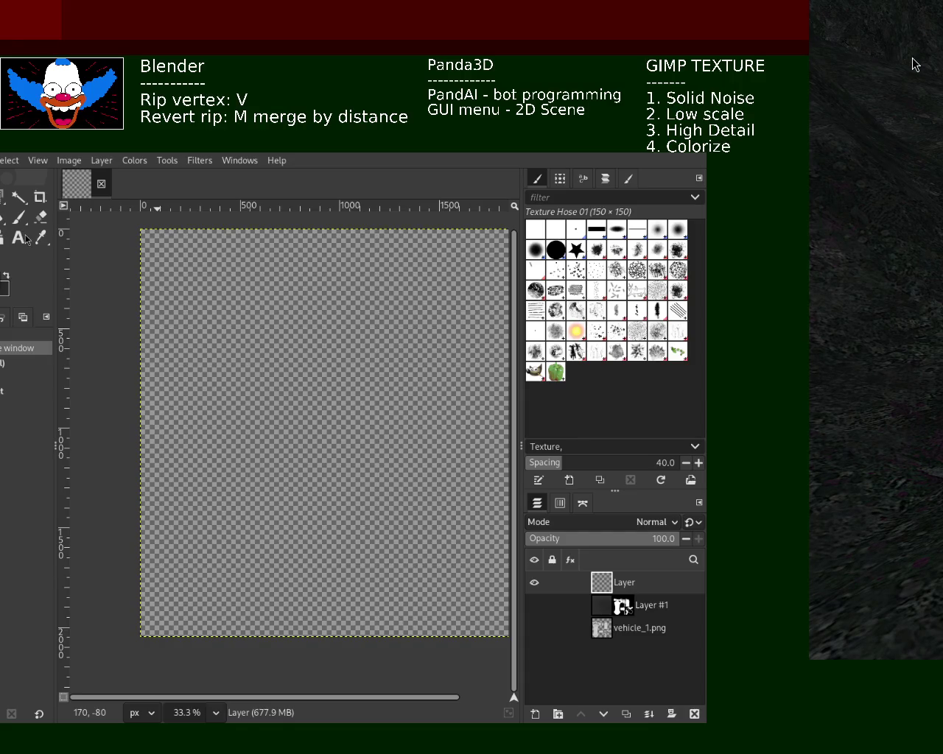
- Draw a vertical gradient on the new layer down to the canvas bottom, checking against vehicle_1.png
key(g)
click(250, 337)
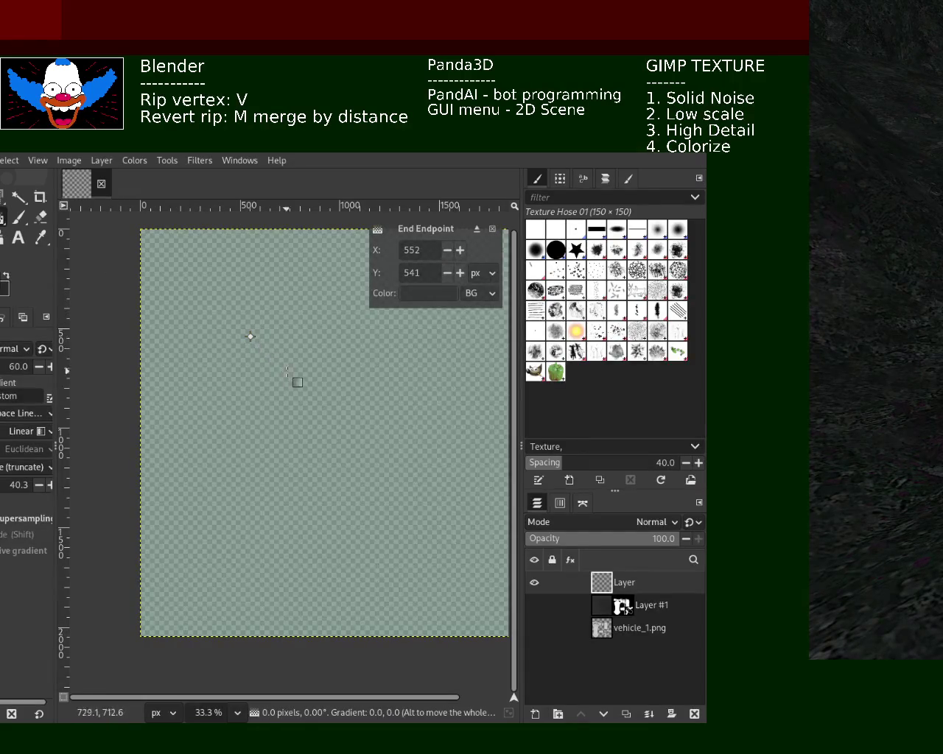
click(534, 628)
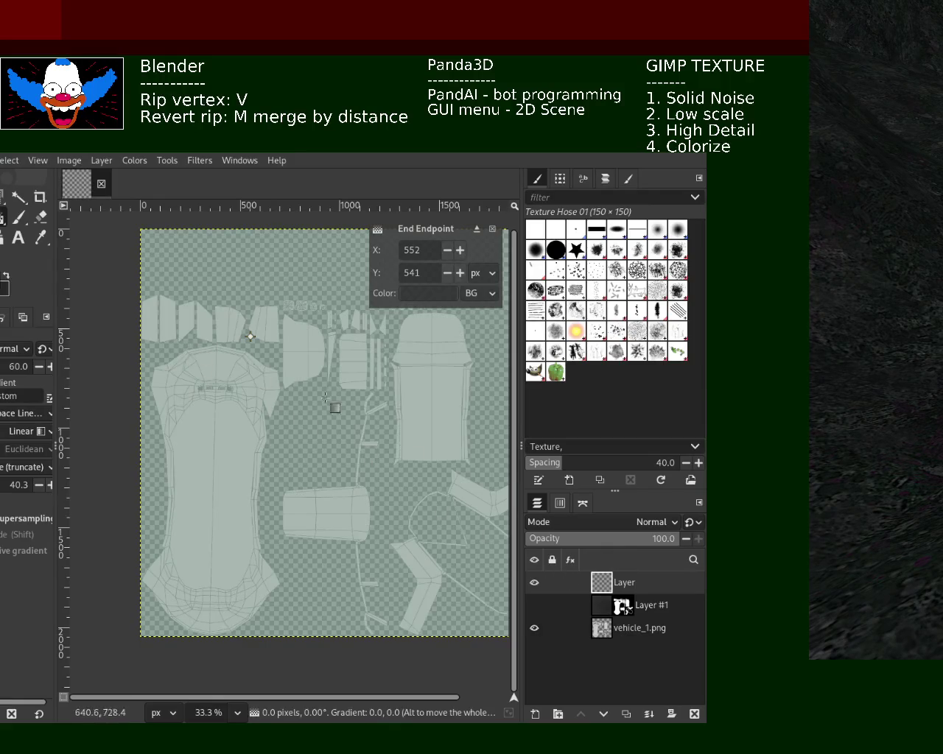
click(534, 627)
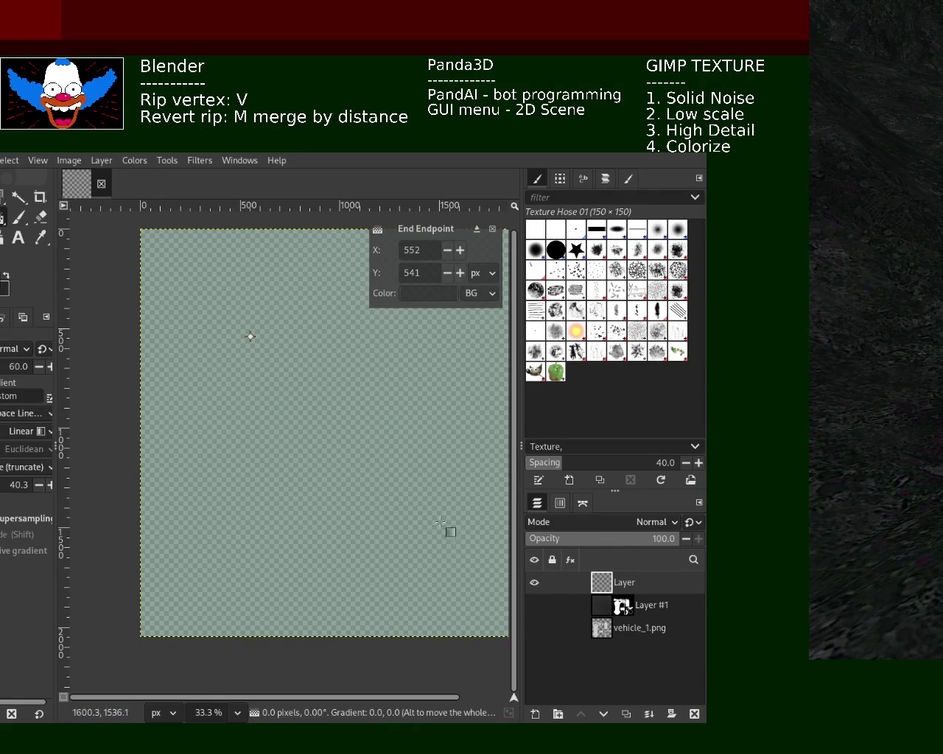
key(ctrl+z)
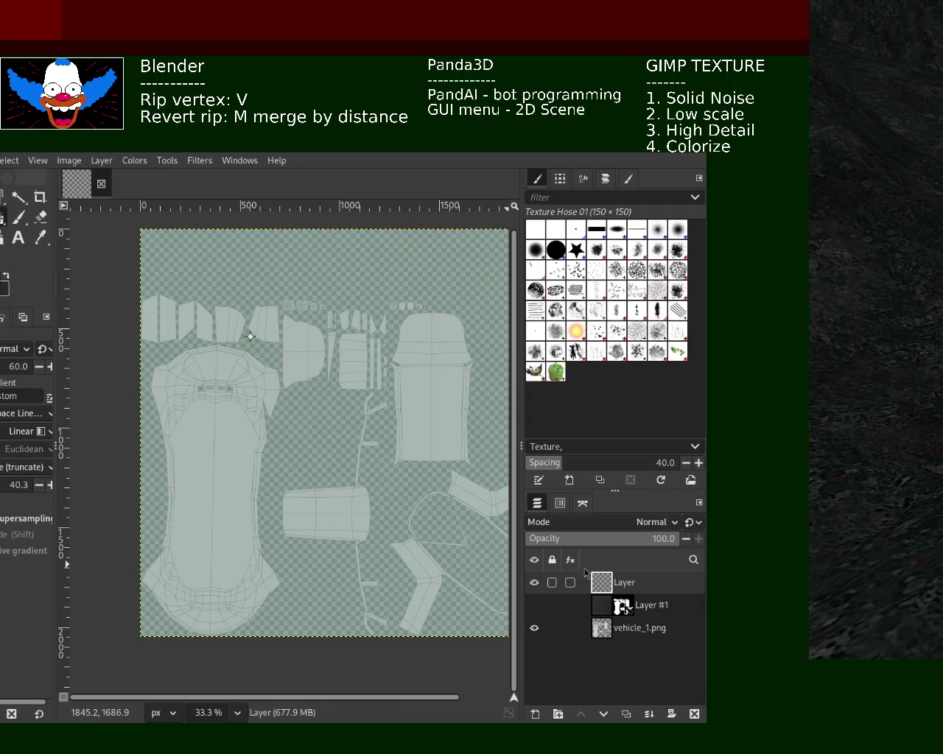
mouse_move(252, 337)
mouse_down()
mouse_move(256, 603)
mouse_move(247, 639)
mouse_up()
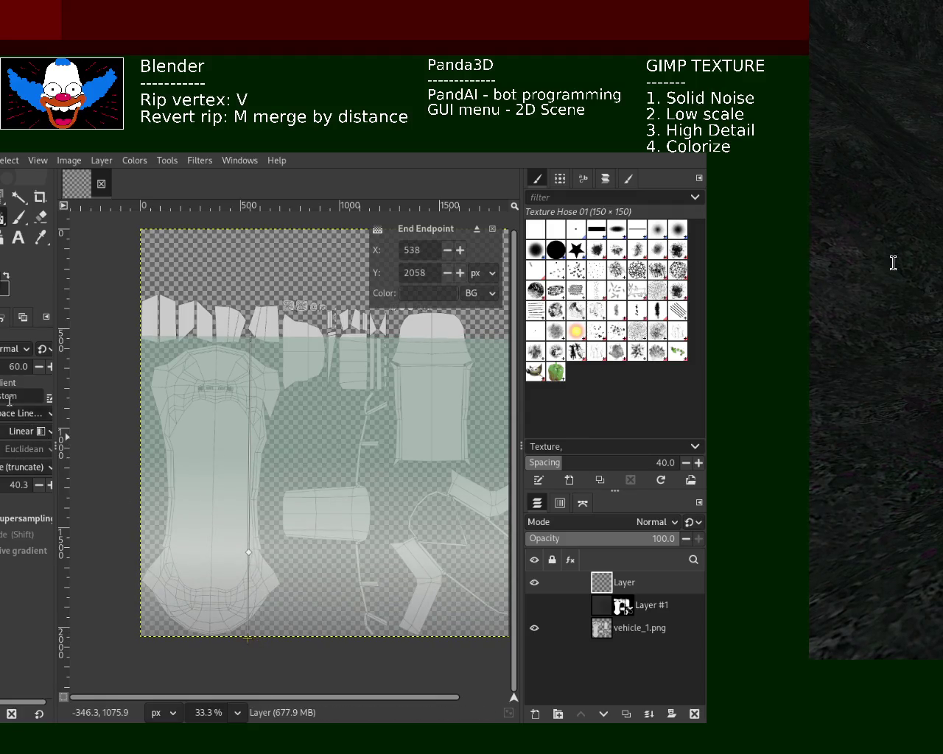
- Set gradient opacity to 100% and stretch it from the canvas top to below the bottom
drag(10, 366, 69, 368)
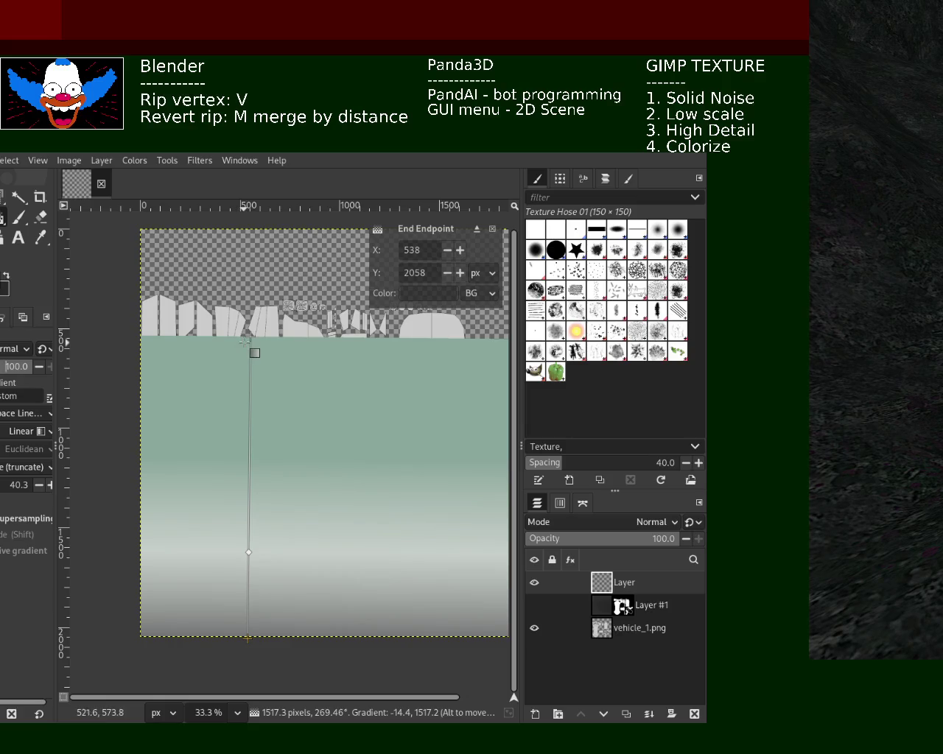
drag(248, 339, 248, 220)
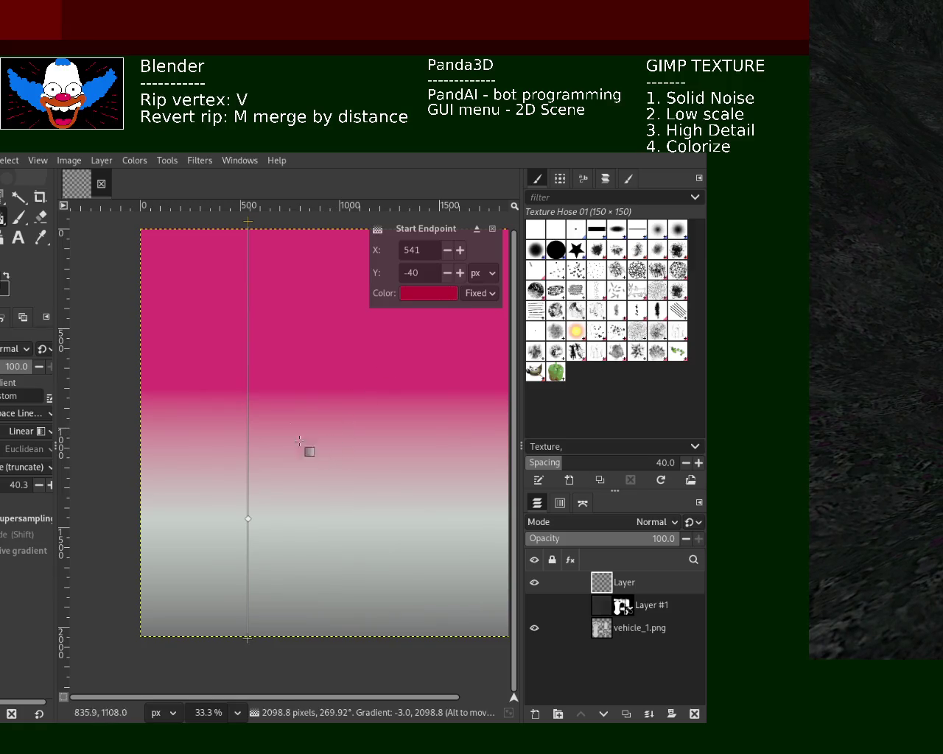
drag(247, 519, 251, 665)
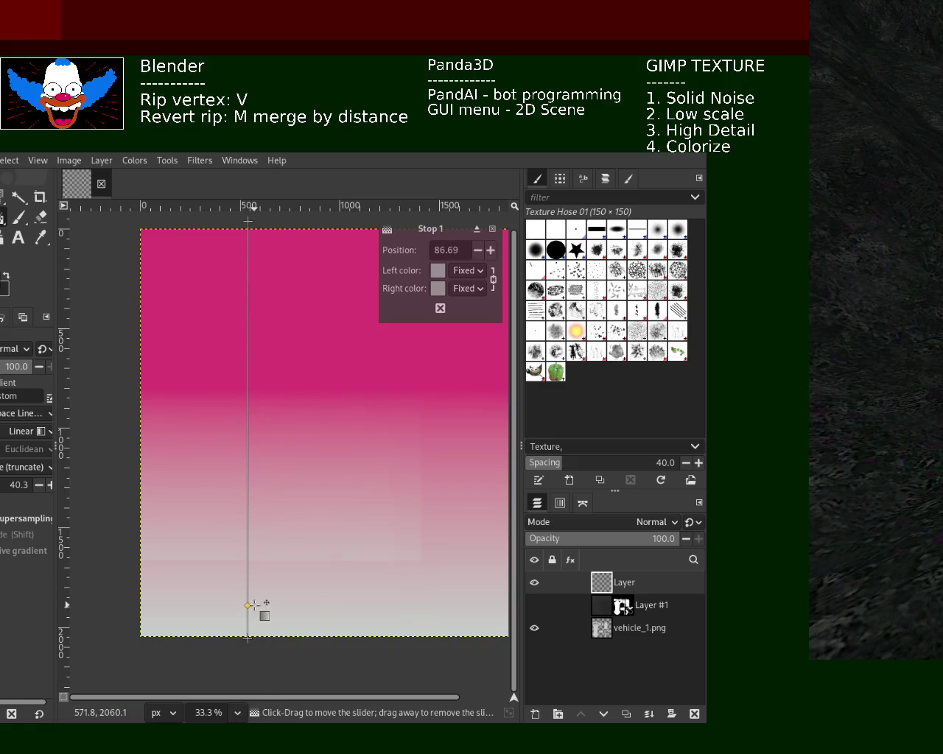
mouse_move(247, 638)
mouse_down()
mouse_move(244, 723)
mouse_move(267, 299)
mouse_up()
drag(267, 546, 265, 725)
drag(248, 221, 244, 218)
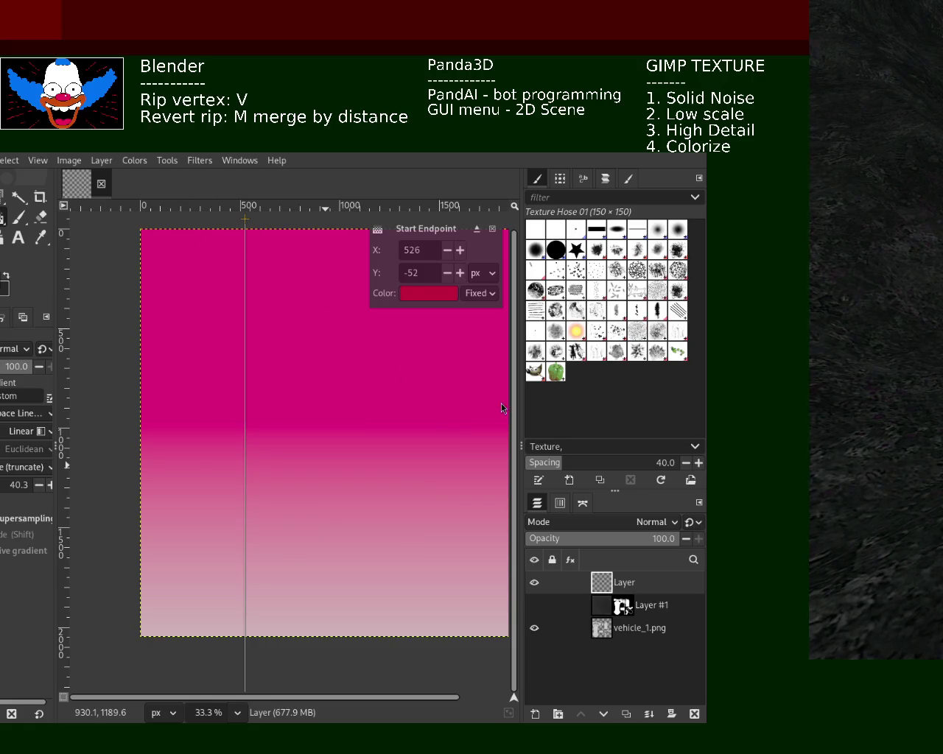
key(alt+Tab)
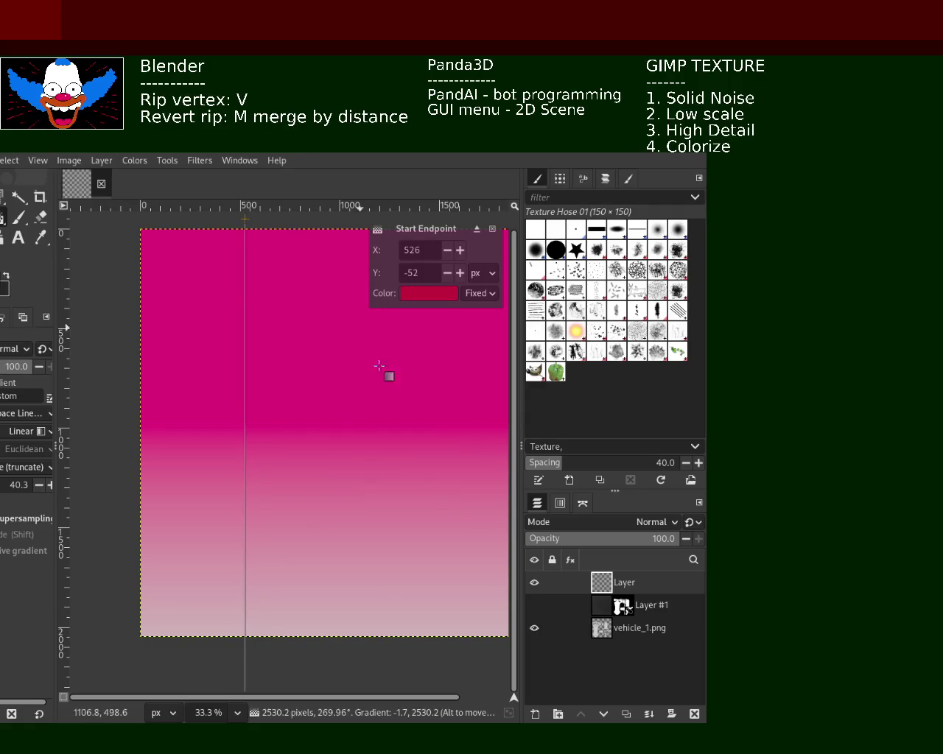
click(694, 714)
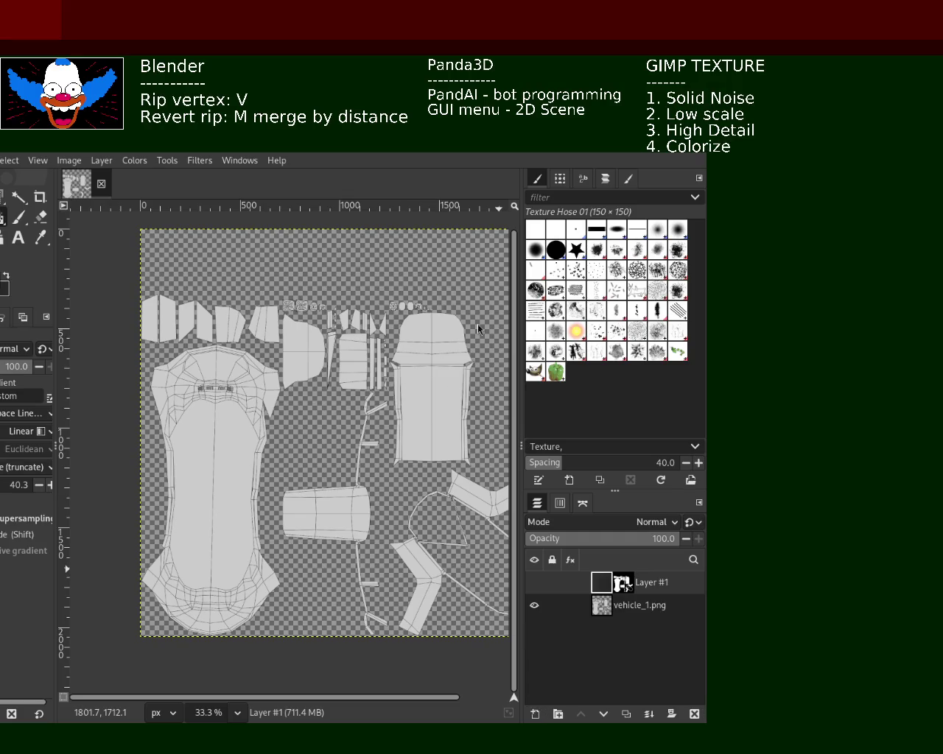
- Add a new transparent top layer and fill it with soft grey solid-noise clouds
key(shift+ctrl+n)
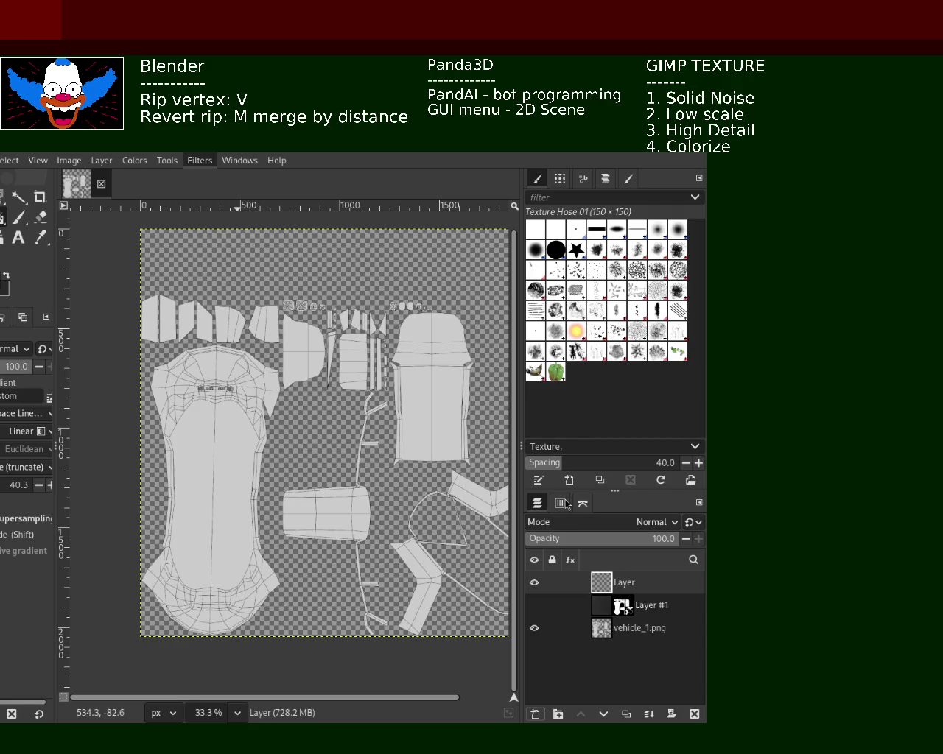
key(ctrl+f)
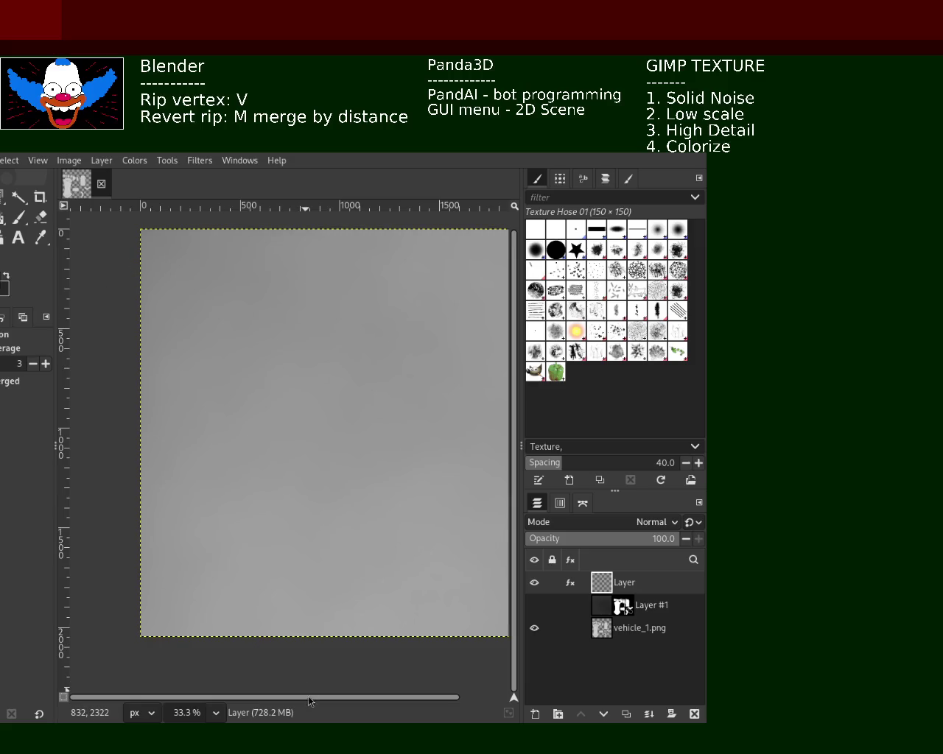
drag(316, 701, 372, 701)
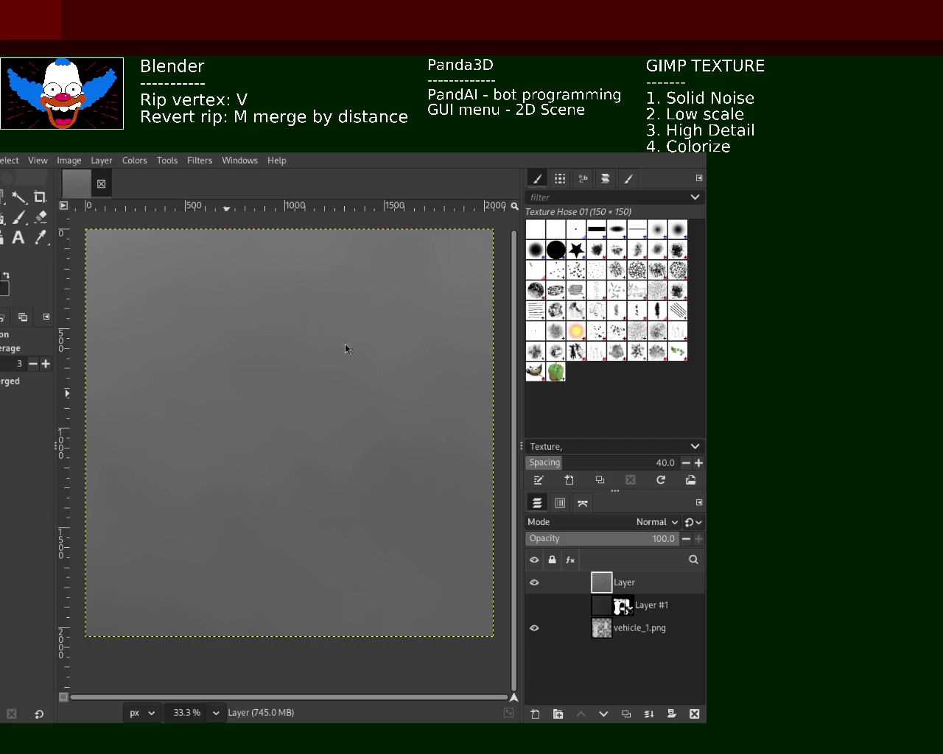
- Zoom in closely on the grey cloud noise to inspect its detail
key(z)
click(245, 372)
click(245, 372)
click(245, 371)
click(245, 371)
ctrl+click(248, 374)
ctrl+click(248, 374)
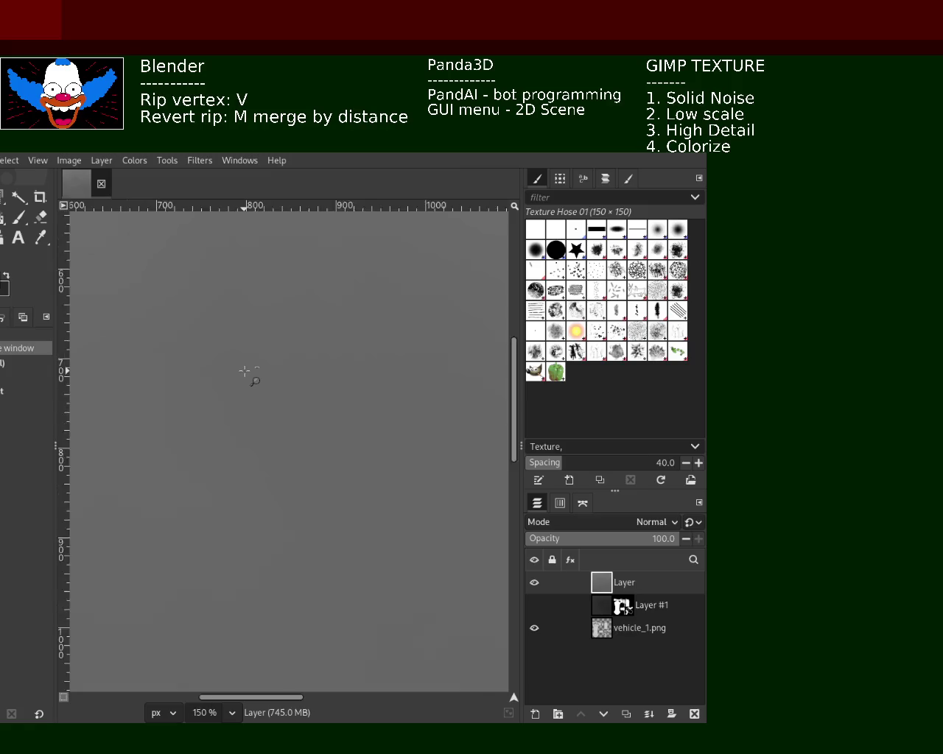
ctrl+click(248, 374)
ctrl+click(248, 375)
ctrl+click(248, 374)
key(1)
- Return to the whole-image view and give the noise a grey-teal Colorize tint
click(309, 326)
ctrl+click(309, 326)
ctrl+click(309, 327)
ctrl+click(357, 379)
click(363, 385)
click(364, 385)
ctrl+click(358, 378)
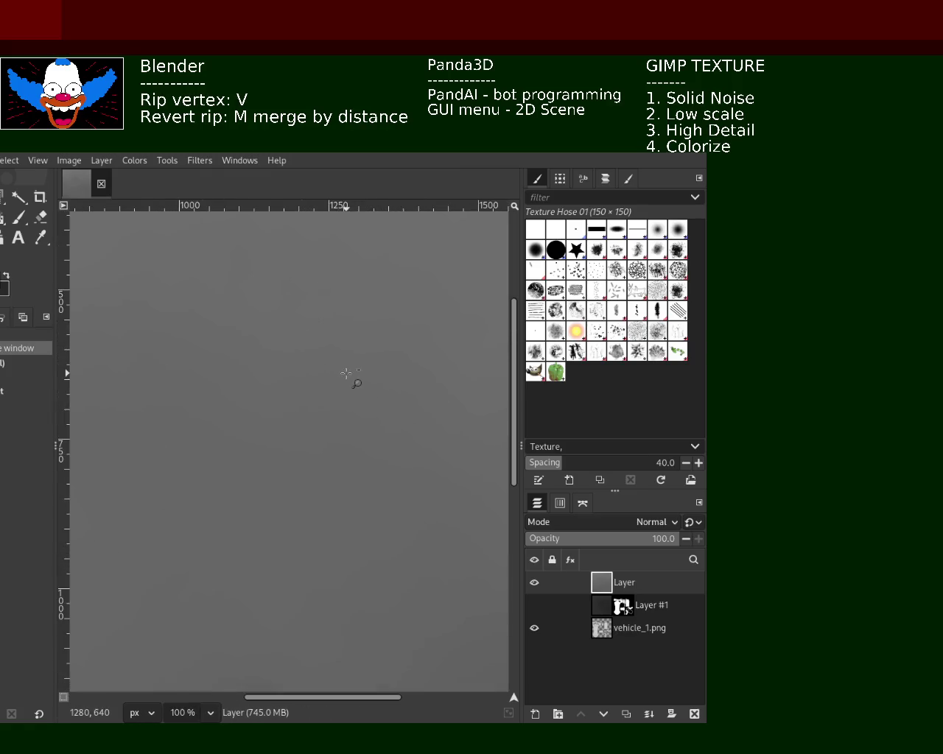
ctrl+click(353, 380)
click(333, 528)
click(332, 529)
ctrl+click(333, 528)
ctrl+click(333, 528)
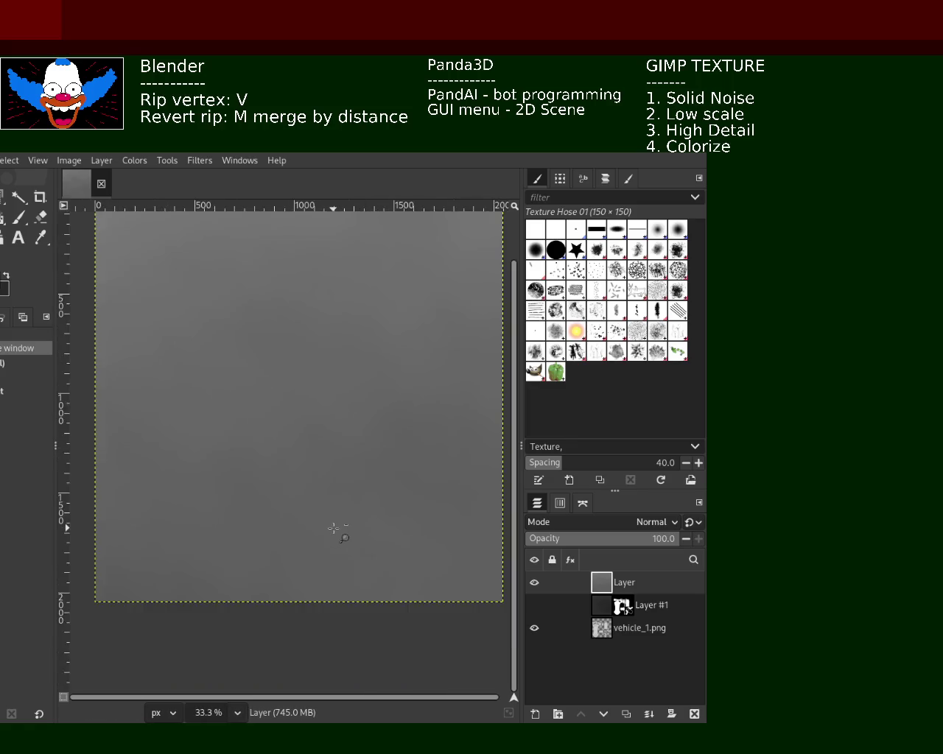
ctrl+click(337, 532)
ctrl+click(336, 532)
click(346, 487)
click(345, 488)
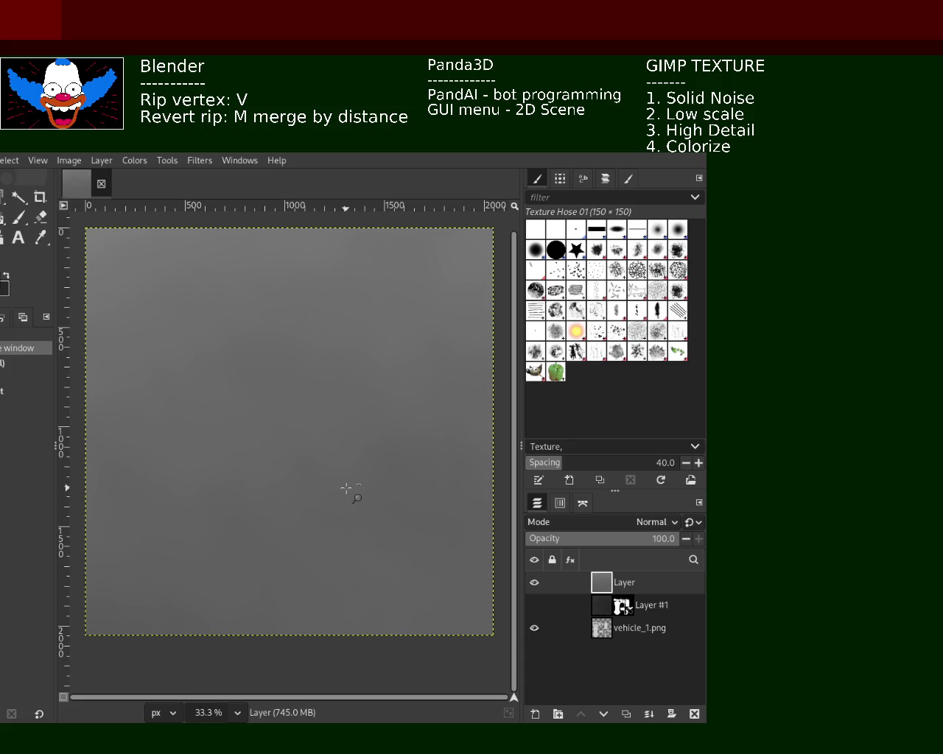
click(133, 161)
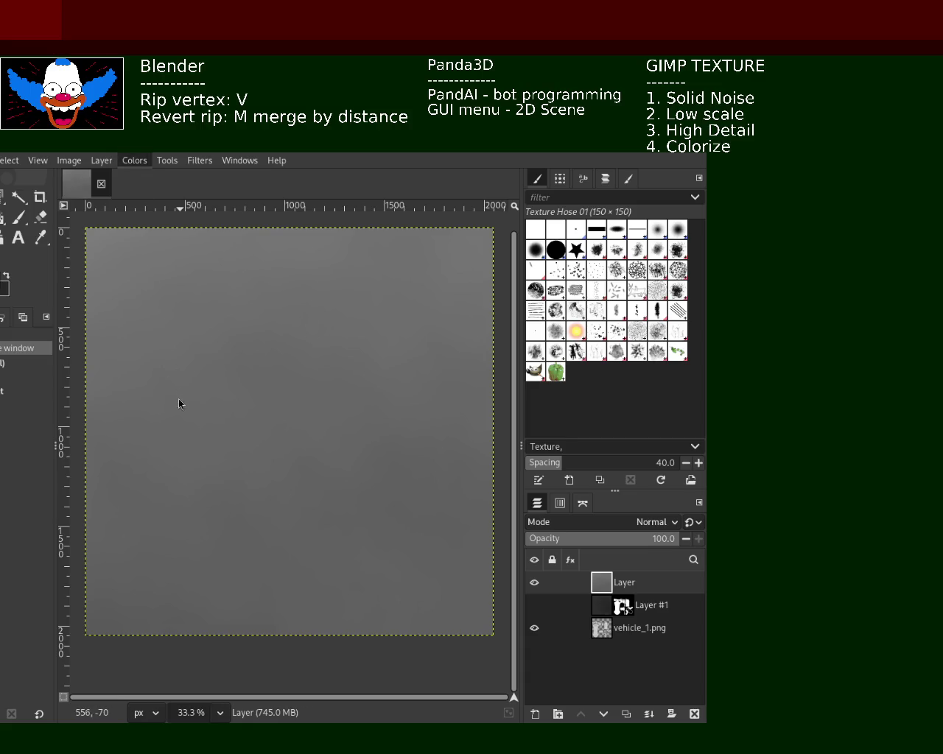
click(183, 495)
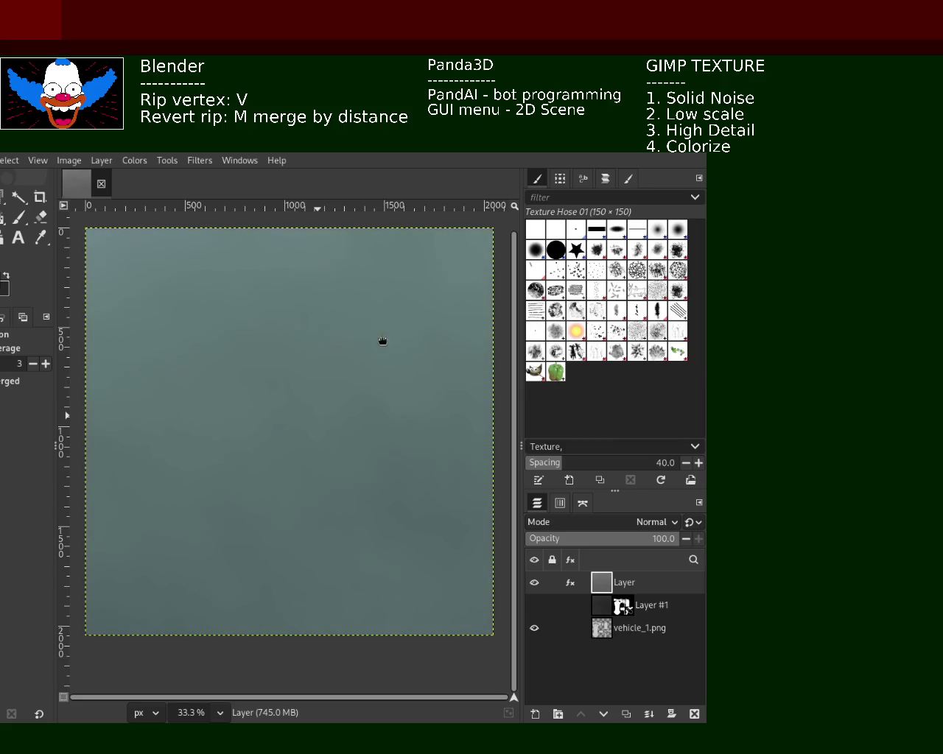
- Recolorize the noise layer, shifting the hue until it turns muted crimson
key(ctrl+y)
mouse_move(438, 318)
mouse_down()
mouse_move(524, 323)
mouse_move(307, 318)
mouse_move(578, 335)
mouse_move(333, 332)
mouse_up()
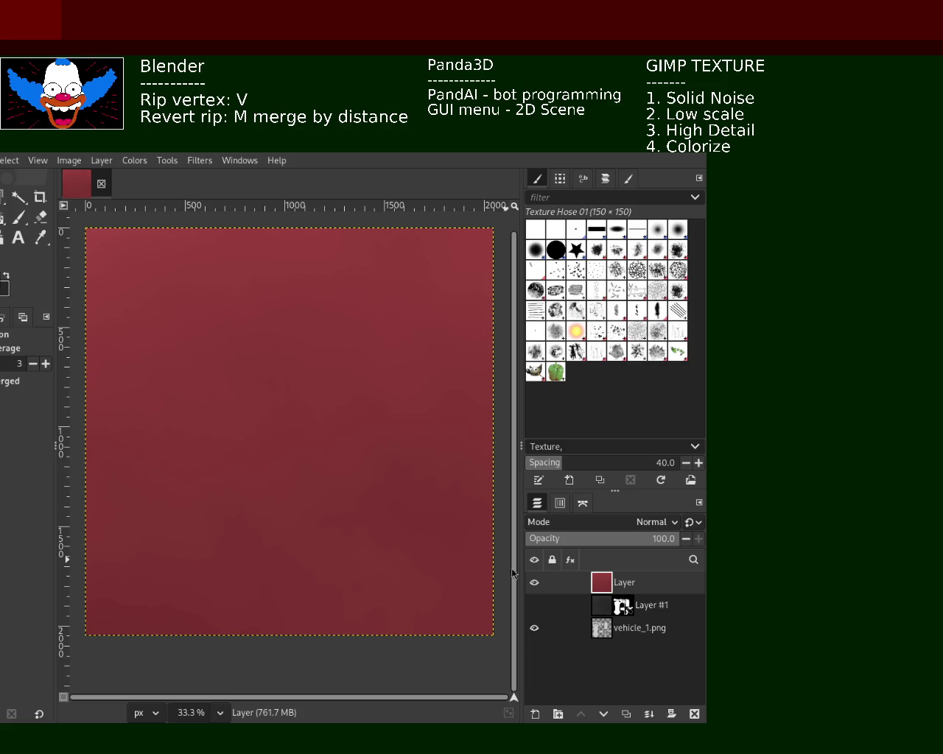
- Select the car-body UV island on vehicle_1.png with Select by Color, raising the threshold
mouse_move(535, 605)
click(534, 583)
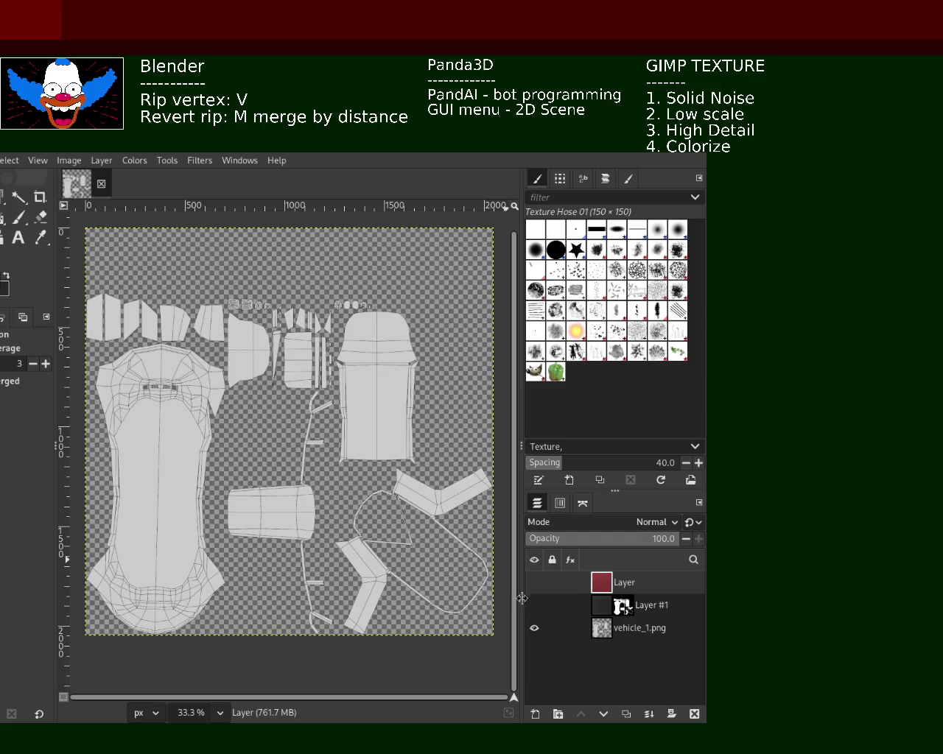
click(604, 629)
click(18, 198)
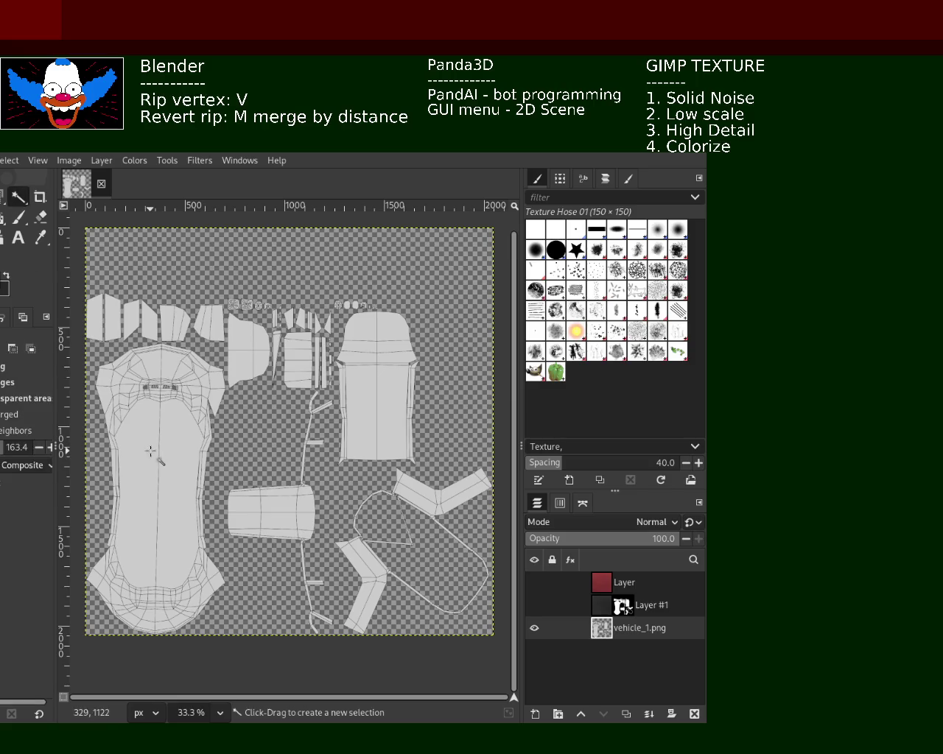
click(155, 453)
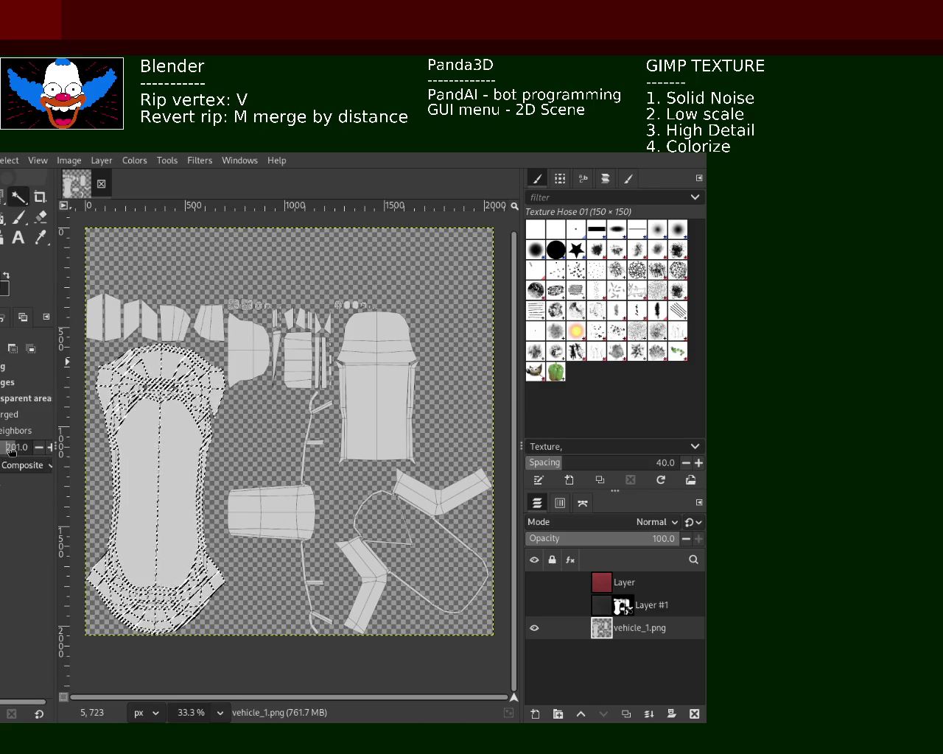
drag(89, 372, 93, 462)
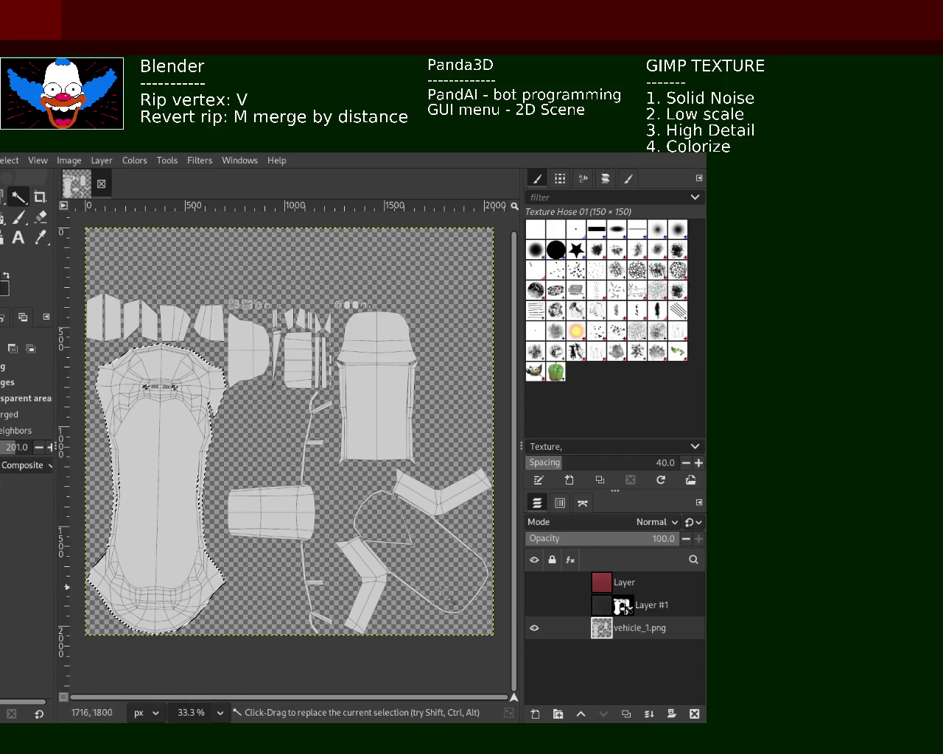
- Show the red noise layer and mask it with the car-body selection
mouse_move(626, 583)
click(584, 589)
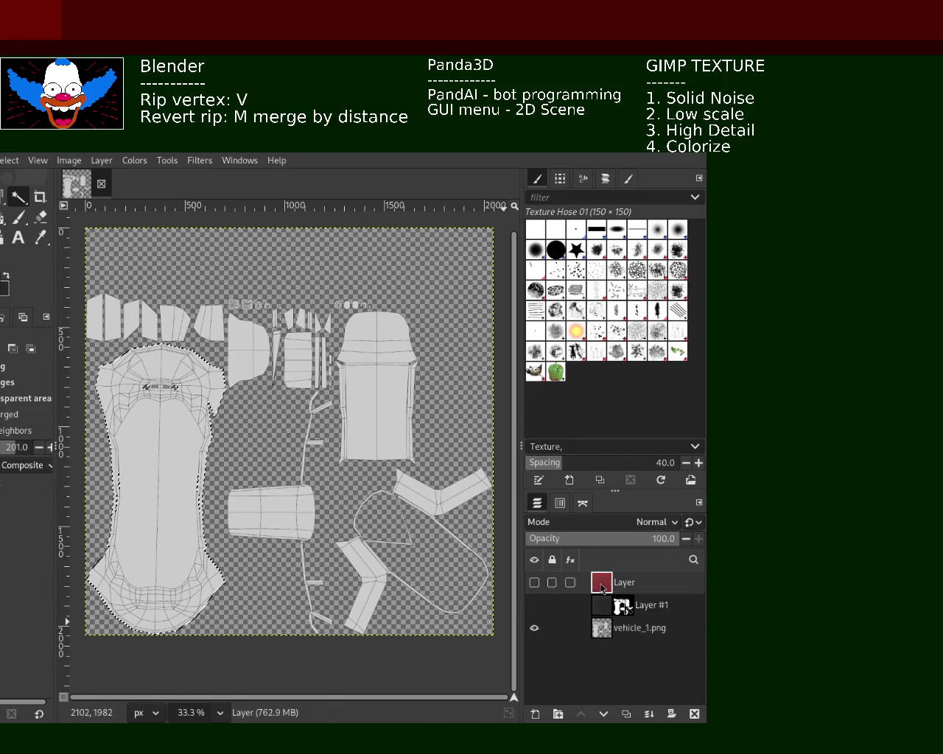
click(534, 583)
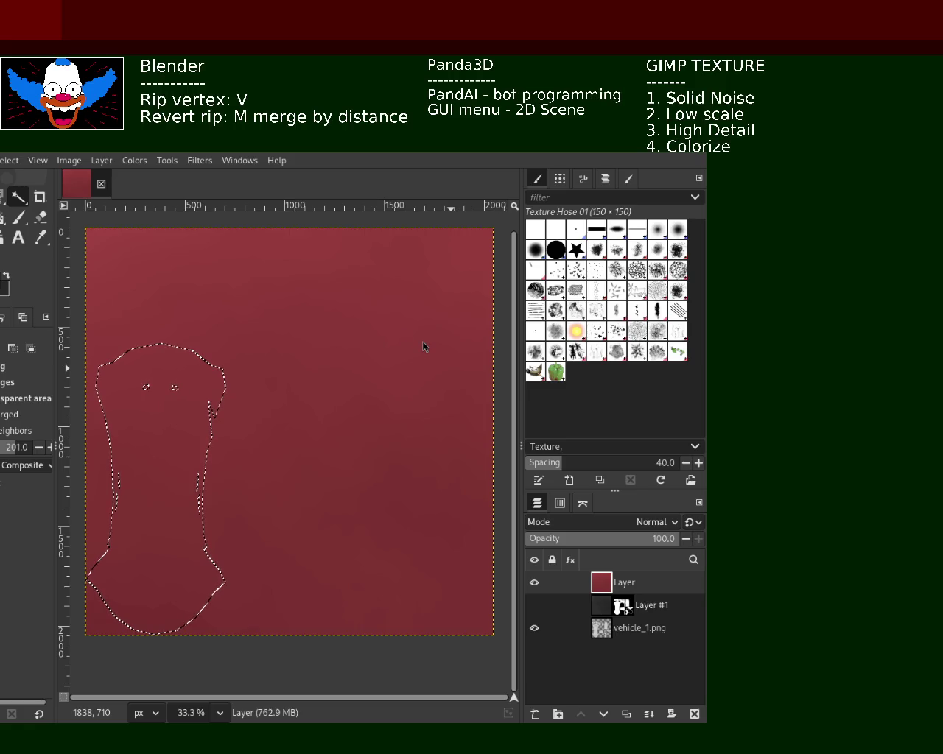
key(Delete)
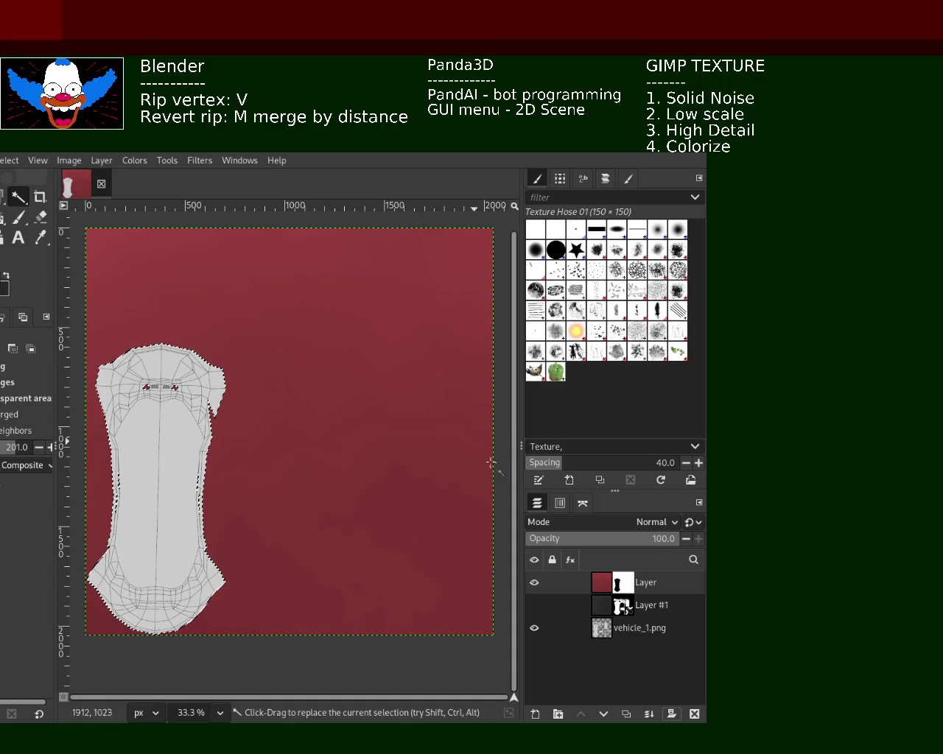
- Redo the red layer's mask to the car body and show Layer #1's dark pieces
key(ctrl+z)
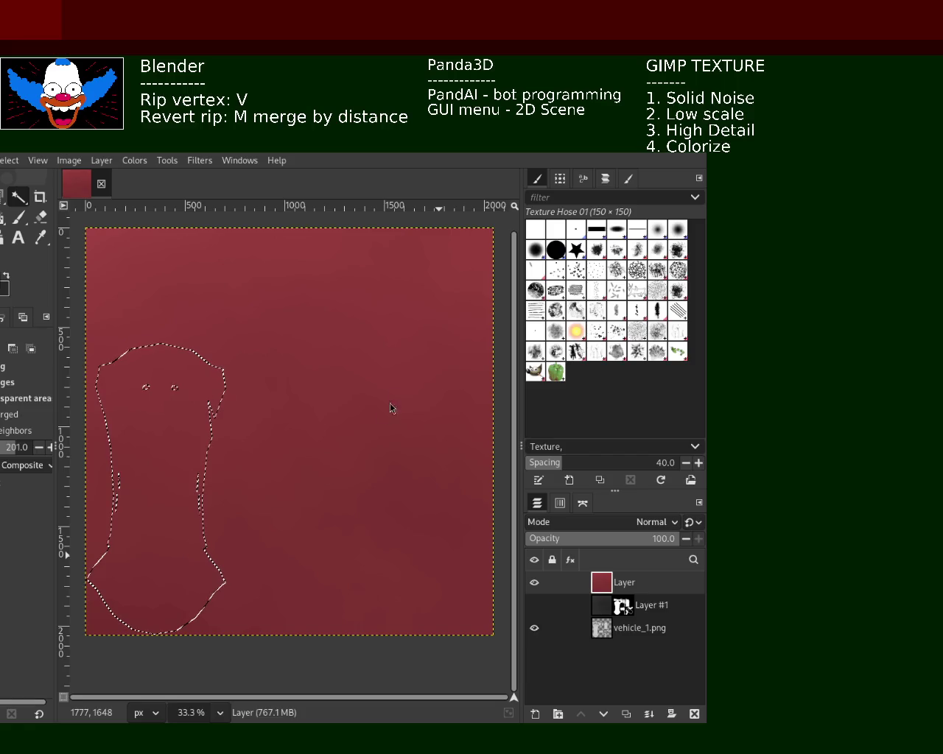
key(Delete)
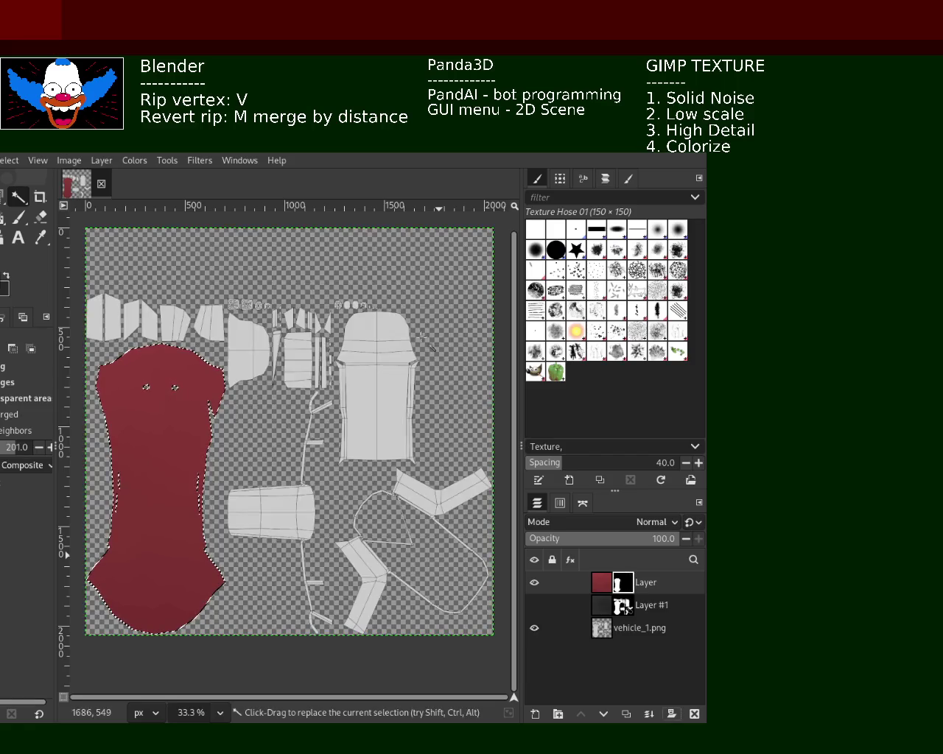
mouse_move(622, 605)
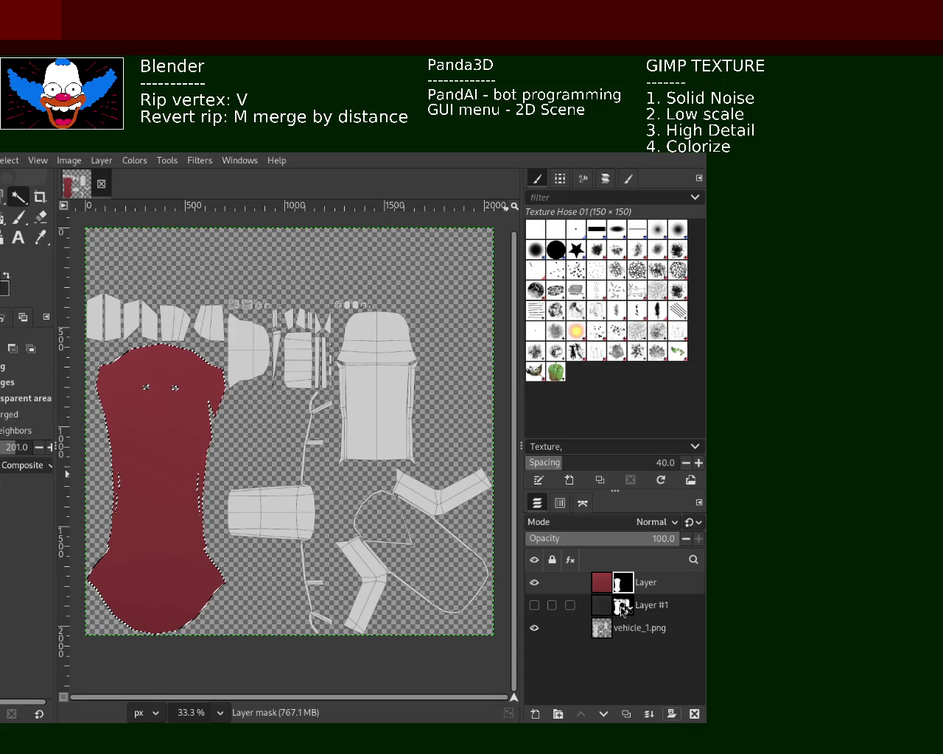
click(534, 605)
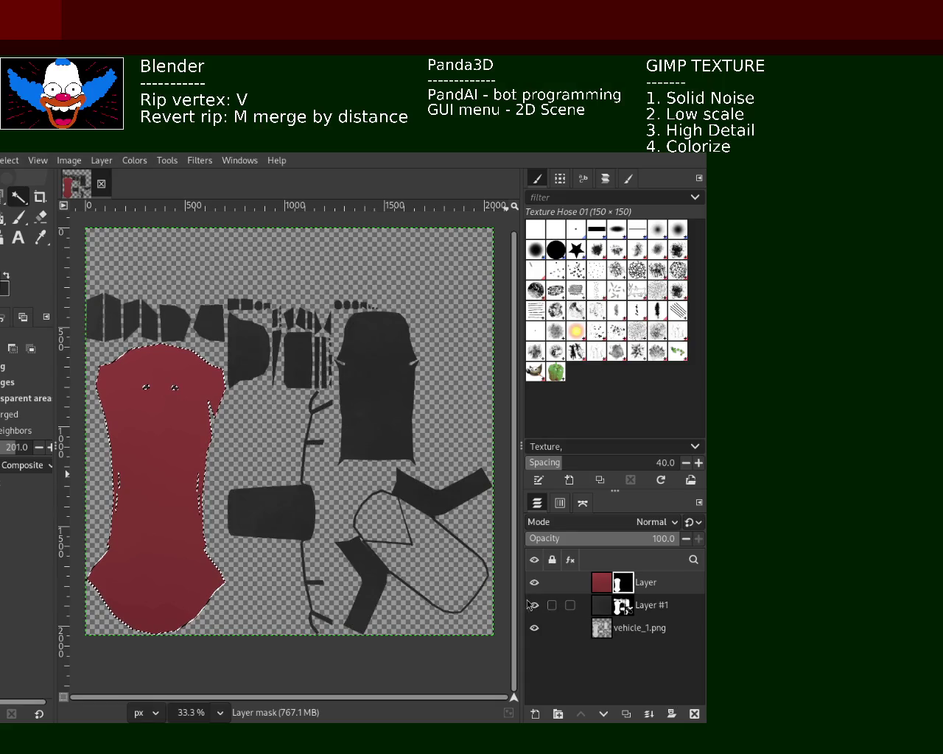
key(z)
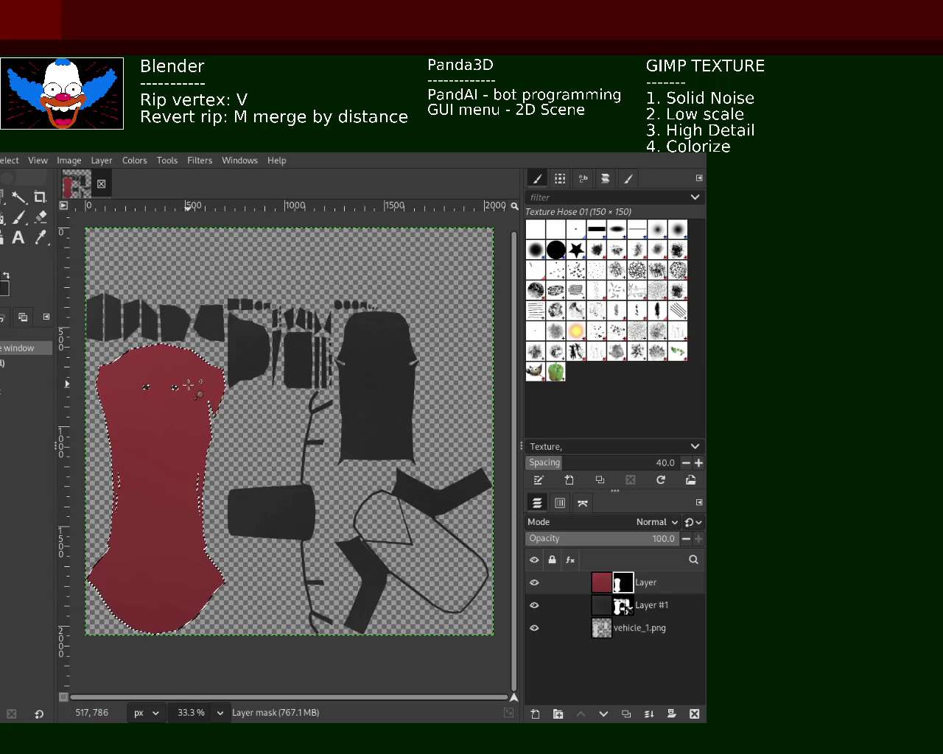
click(212, 449)
ctrl+click(196, 406)
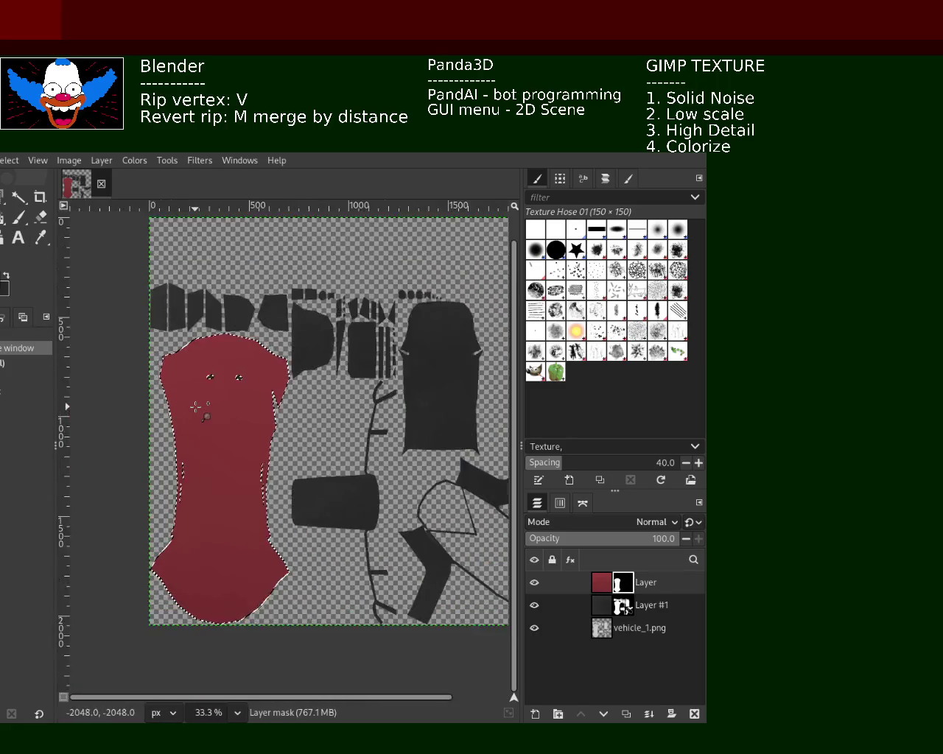
drag(195, 406, 195, 462)
ctrl+click(196, 462)
ctrl+click(227, 461)
ctrl+click(225, 461)
ctrl+click(225, 461)
ctrl+click(226, 461)
ctrl+click(225, 461)
ctrl+click(228, 471)
click(246, 564)
ctrl+click(263, 430)
ctrl+click(293, 601)
ctrl+click(292, 601)
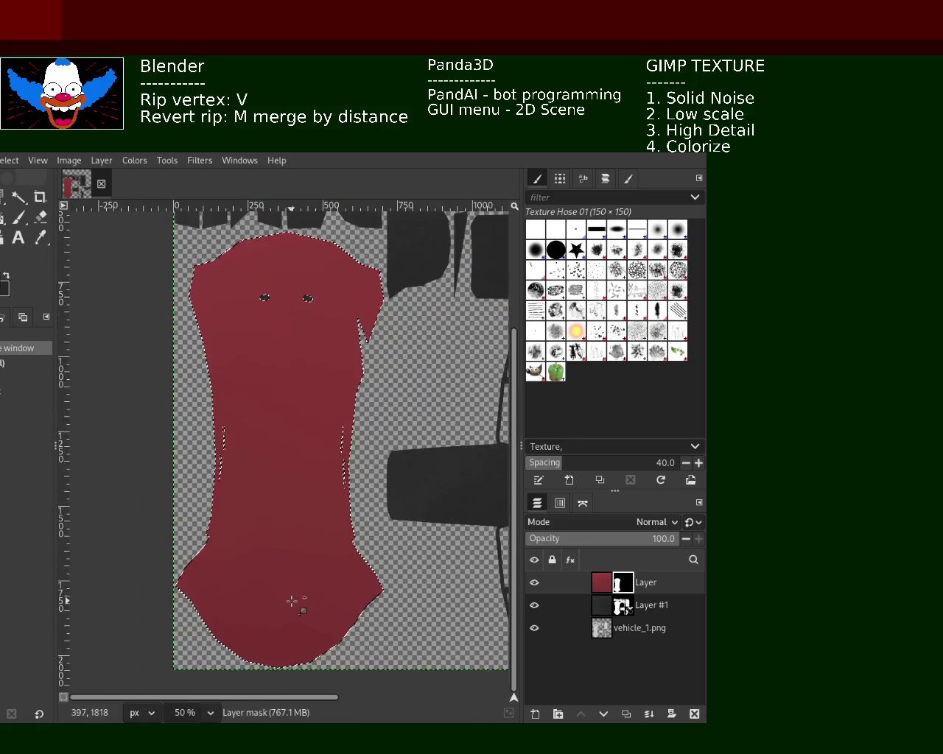
click(293, 602)
click(292, 601)
click(292, 602)
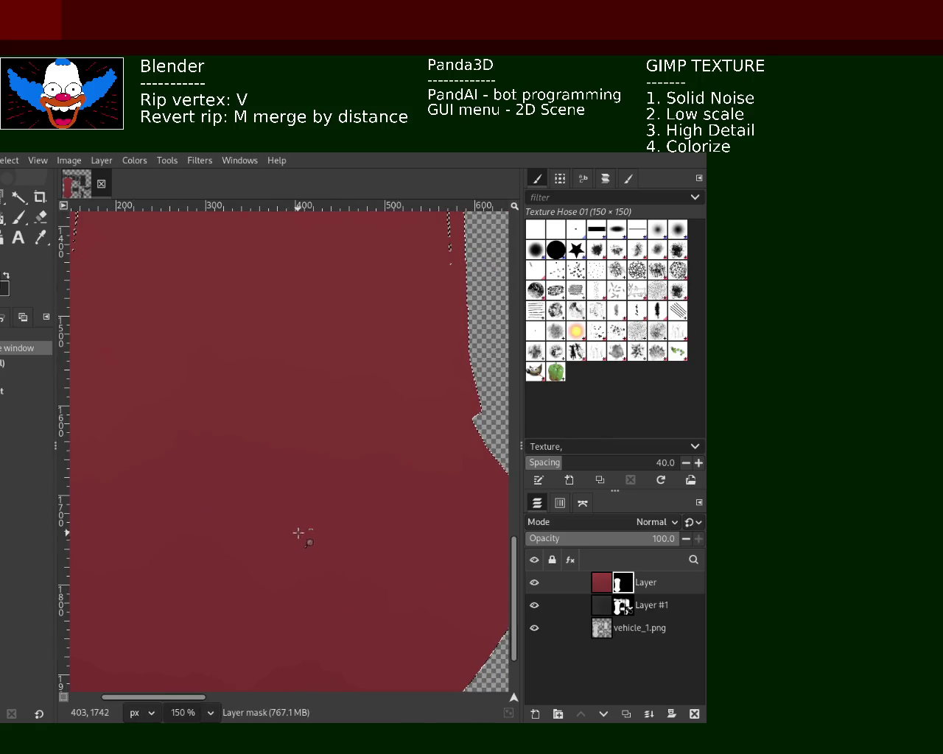
click(309, 443)
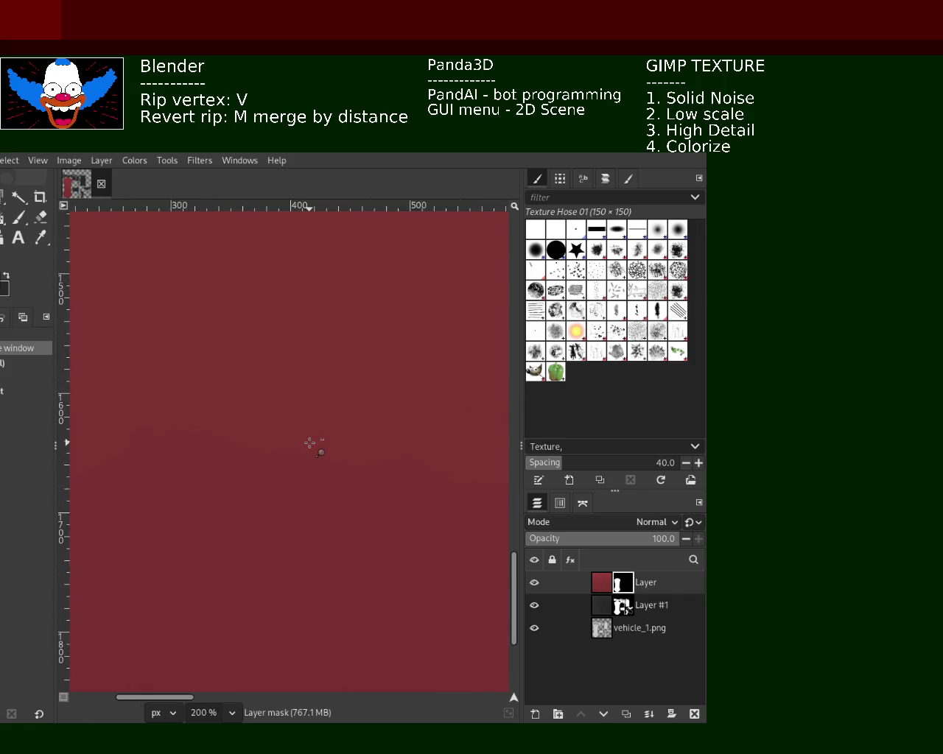
ctrl+click(310, 442)
ctrl+click(309, 442)
ctrl+click(301, 304)
click(307, 316)
click(307, 316)
ctrl+click(334, 447)
ctrl+click(333, 447)
ctrl+click(334, 447)
click(322, 295)
click(322, 295)
click(322, 294)
ctrl+click(319, 399)
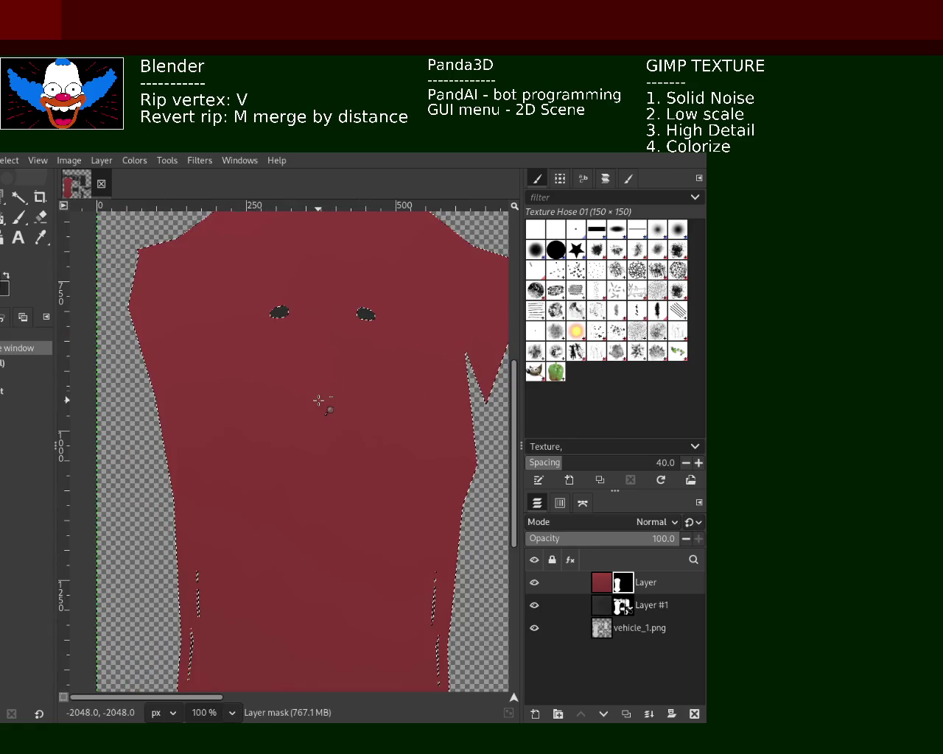
ctrl+click(318, 400)
ctrl+click(322, 394)
ctrl+click(322, 393)
click(312, 529)
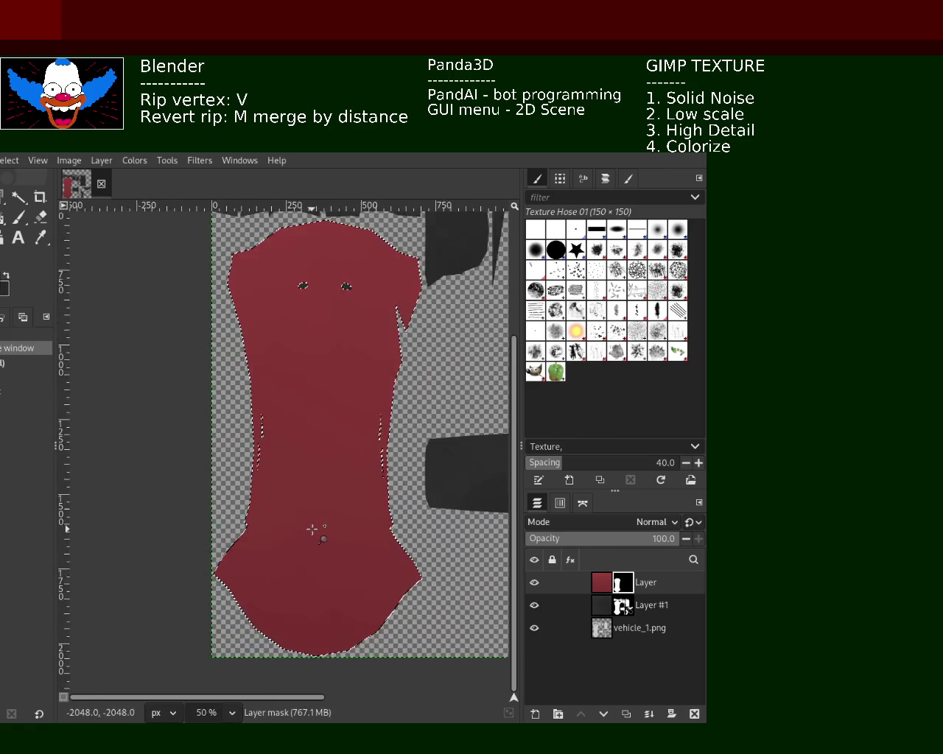
click(311, 529)
click(312, 529)
ctrl+click(311, 529)
ctrl+click(311, 529)
ctrl+click(311, 529)
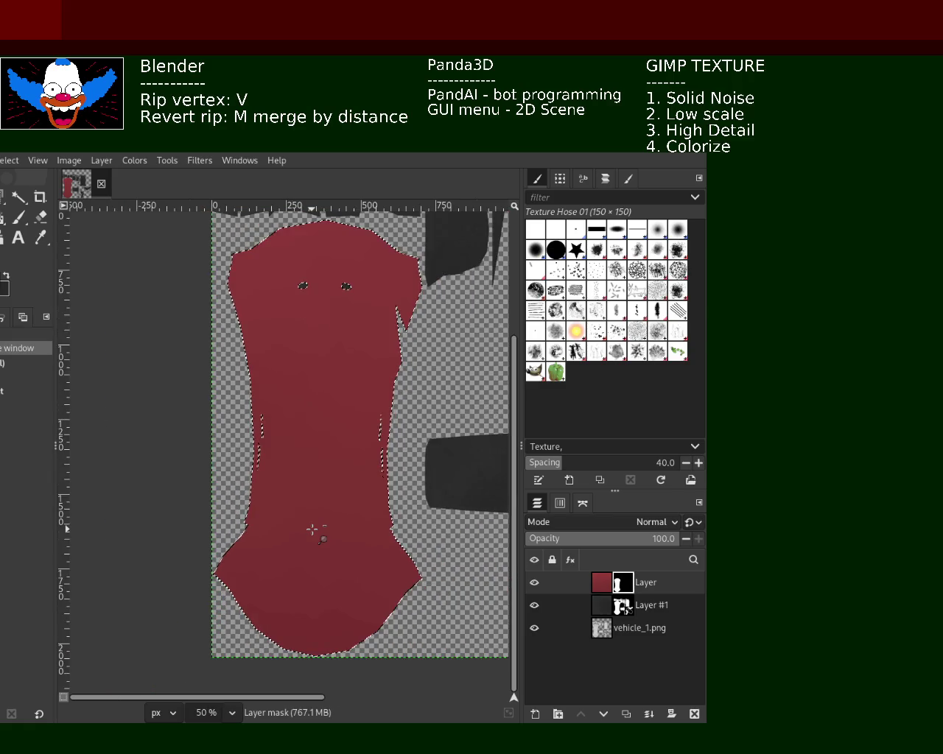
click(297, 476)
click(332, 306)
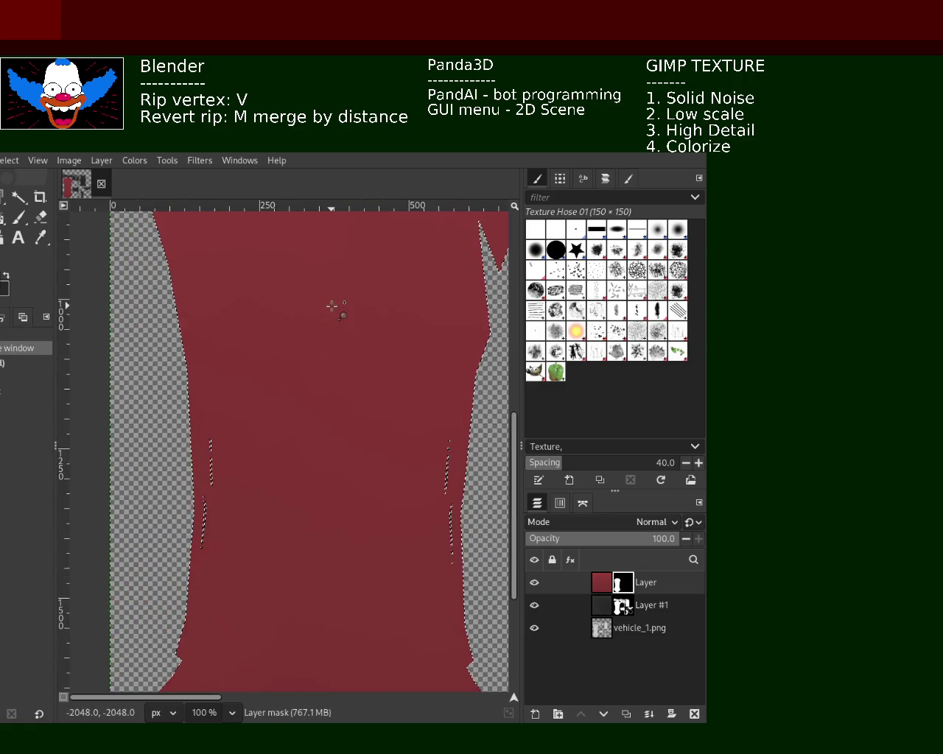
click(332, 306)
ctrl+click(332, 306)
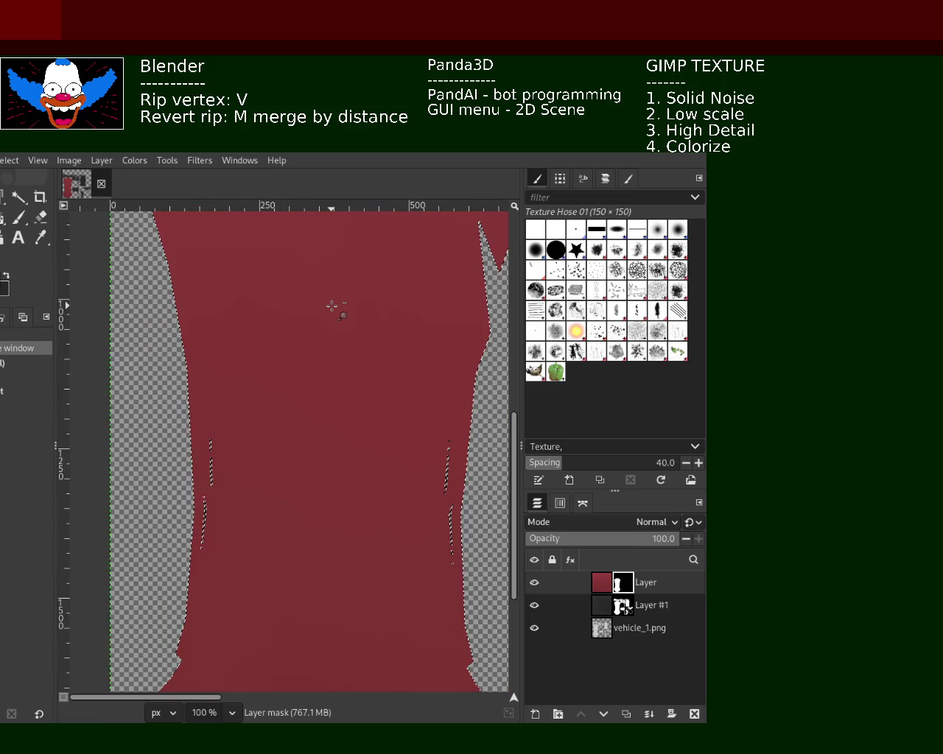
ctrl+click(332, 306)
ctrl+click(332, 305)
ctrl+click(317, 435)
click(320, 420)
ctrl+click(318, 418)
ctrl+click(338, 334)
click(337, 334)
click(338, 333)
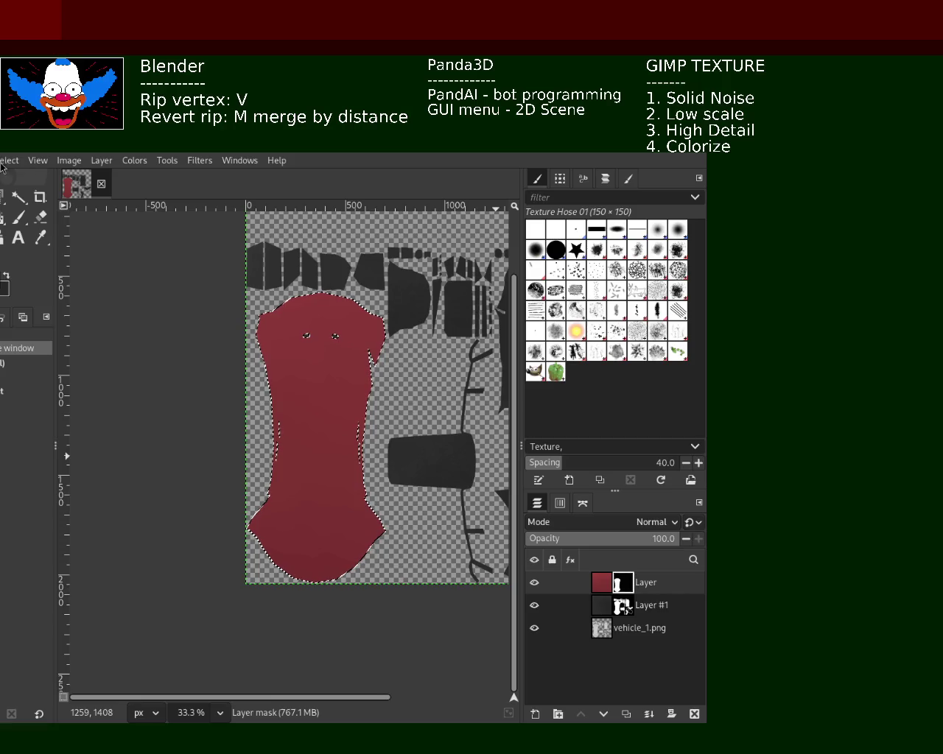
key(ctrl+shift+a)
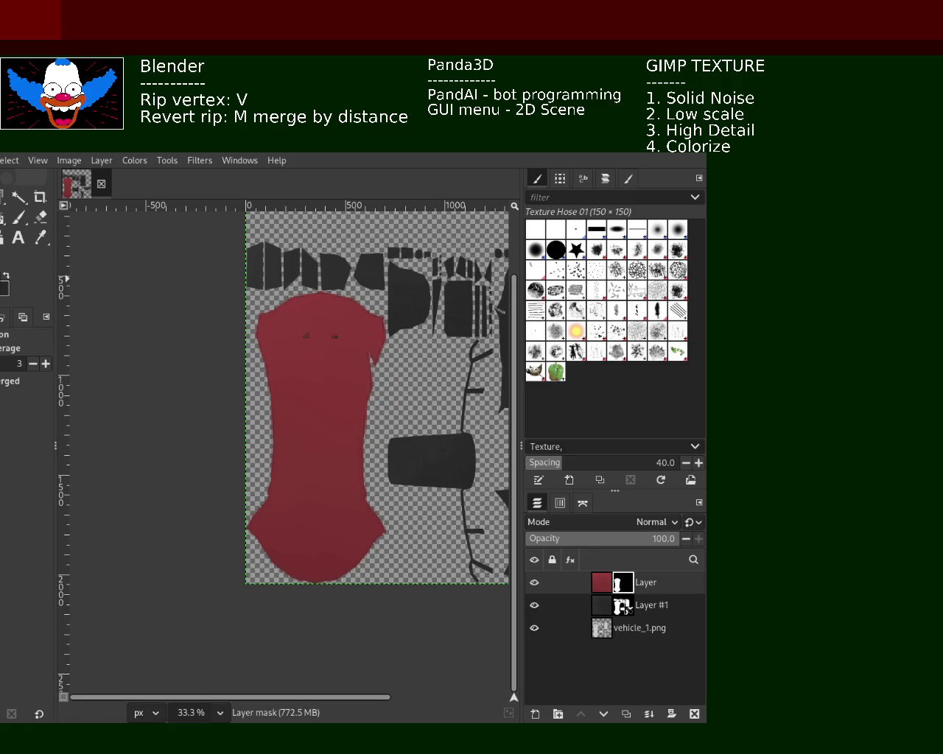
- Zoom in and out across the texture to inspect the soft-edged crimson car-body piece
key(z)
click(303, 368)
click(304, 368)
ctrl+click(303, 368)
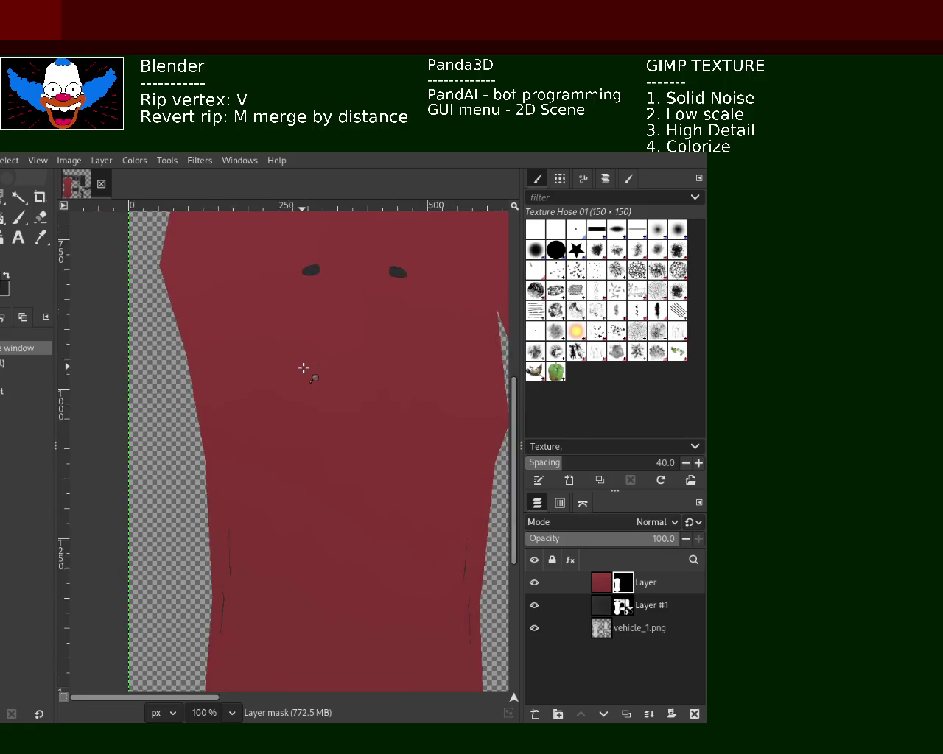
ctrl+click(304, 368)
click(315, 403)
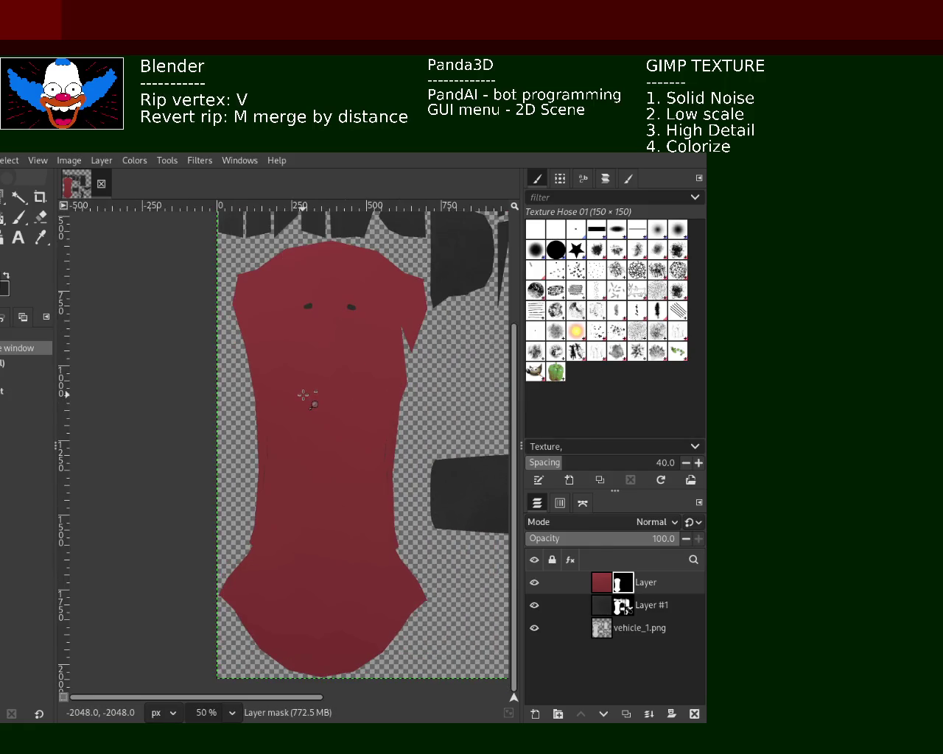
ctrl+click(315, 403)
ctrl+click(315, 402)
click(379, 393)
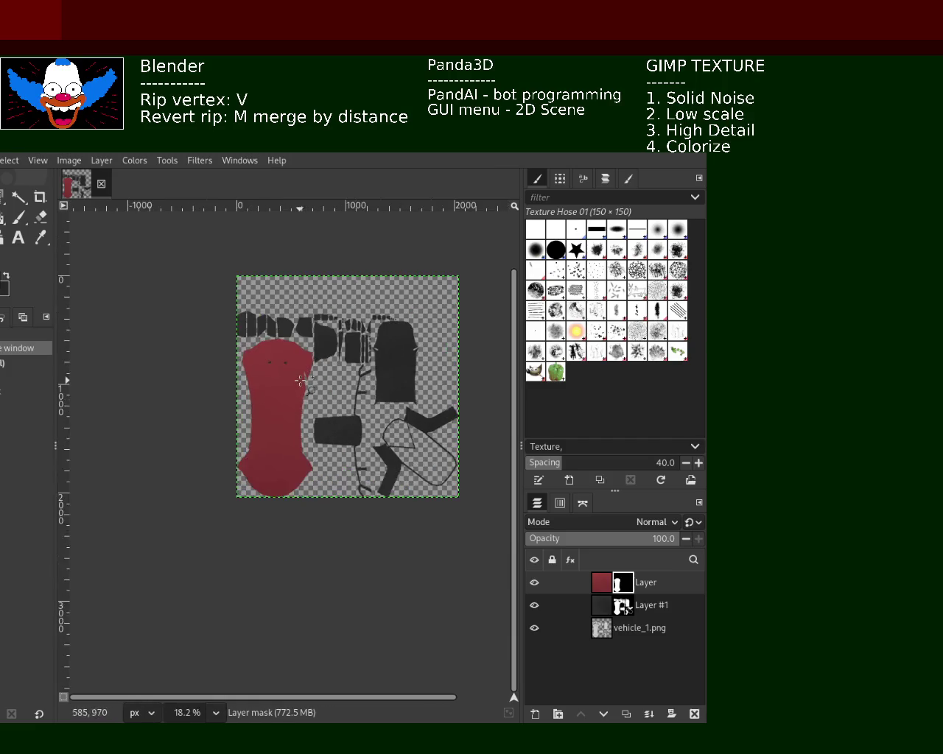
click(272, 397)
click(273, 397)
click(243, 401)
click(233, 401)
click(233, 401)
click(233, 402)
ctrl+click(234, 402)
ctrl+click(234, 402)
ctrl+click(234, 402)
click(298, 396)
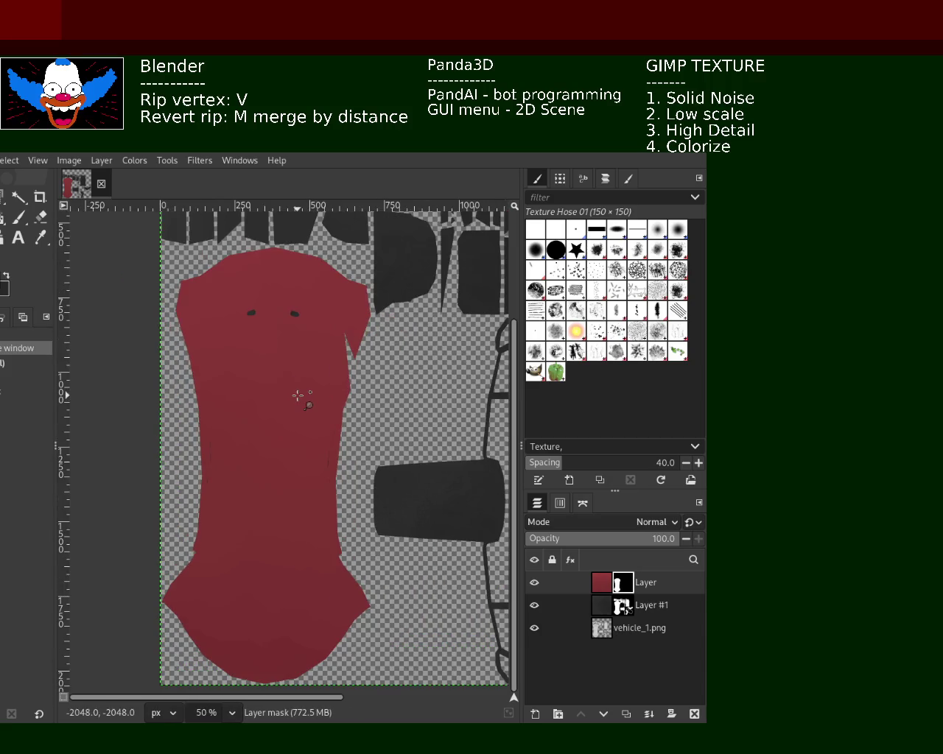
ctrl+click(288, 379)
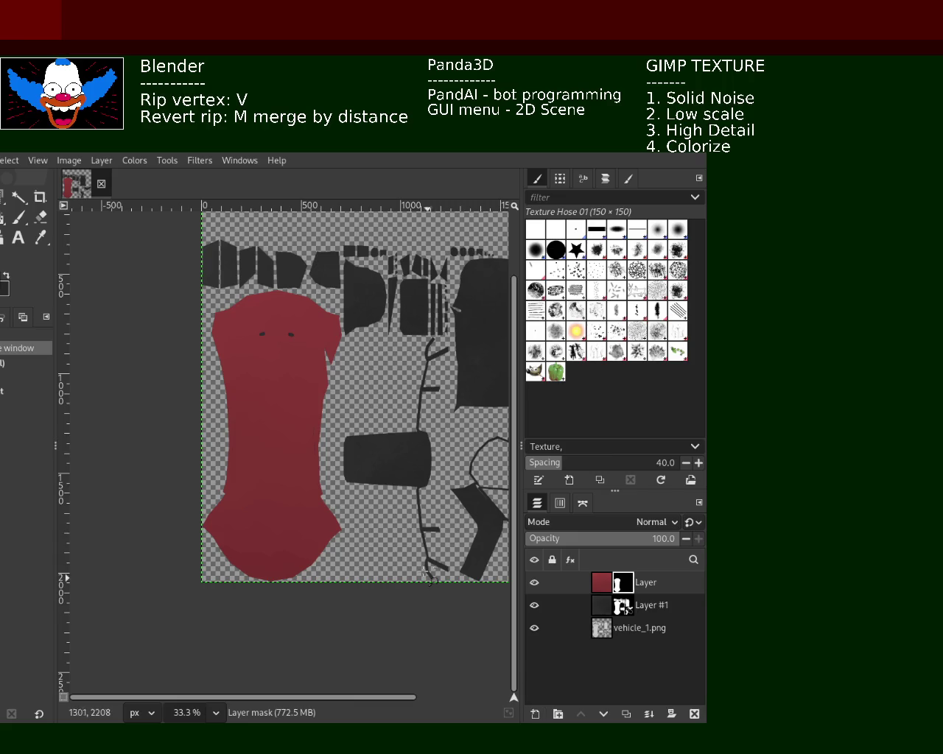
- Save the texture to the vehicle_1 model folder, check the red area, and save again
key(ctrl+s)
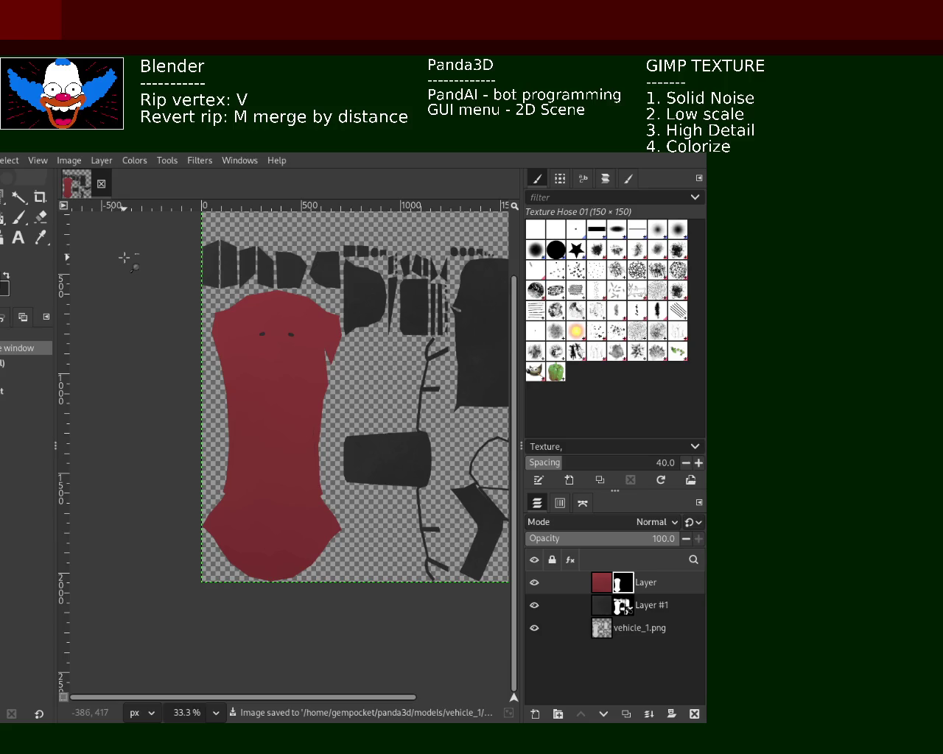
scroll(242, 452, up, 1)
scroll(242, 453, up, 3)
scroll(239, 456, up, 1)
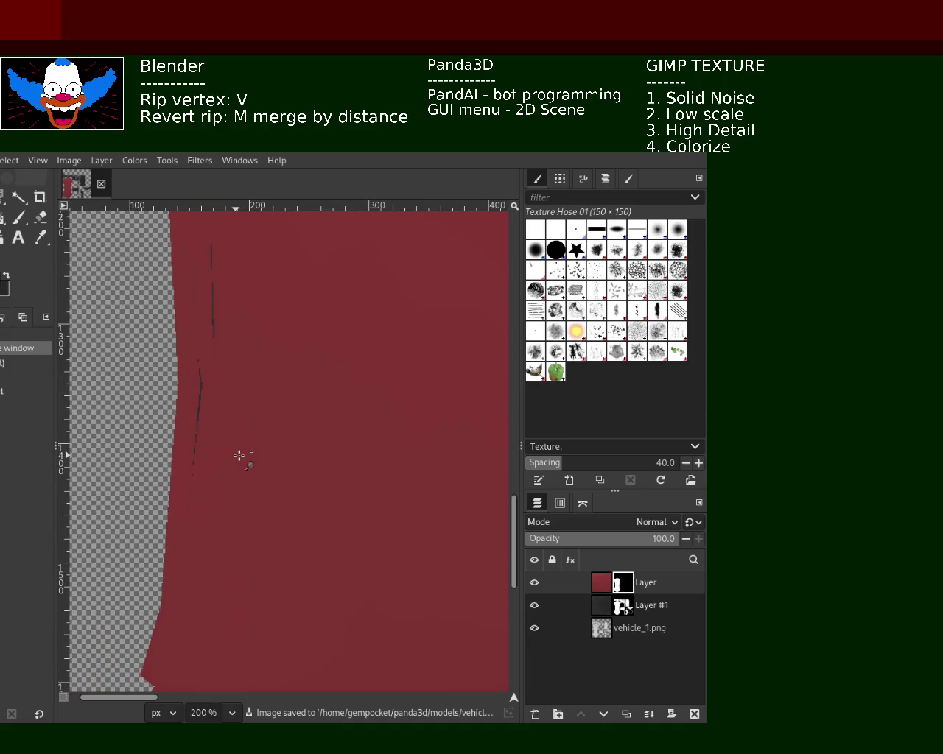
scroll(239, 456, down, 1)
scroll(273, 595, down, 1)
scroll(270, 597, up, 1)
scroll(269, 597, up, 1)
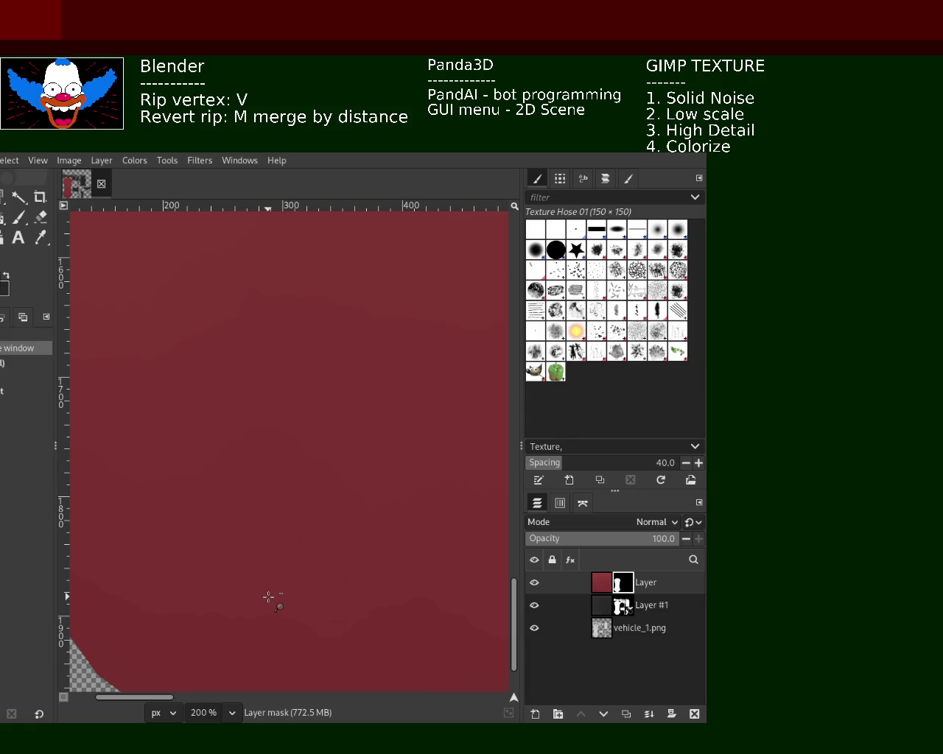
scroll(269, 597, down, 1)
scroll(269, 597, down, 1)
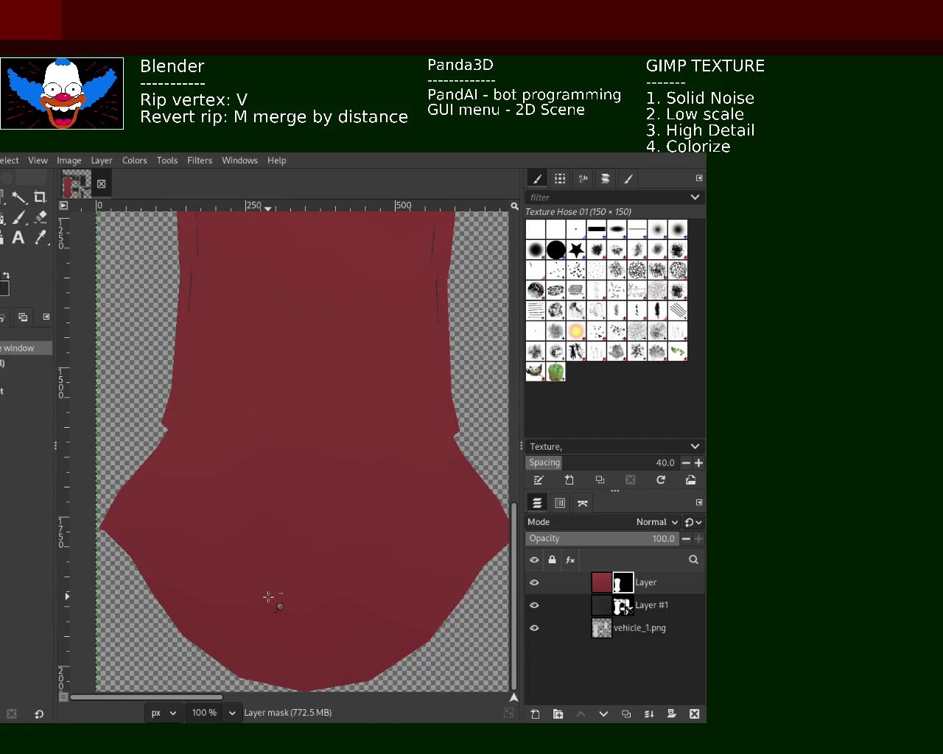
scroll(268, 597, down, 2)
scroll(269, 597, down, 1)
scroll(269, 597, down, 1)
scroll(265, 494, up, 2)
key(ctrl+s)
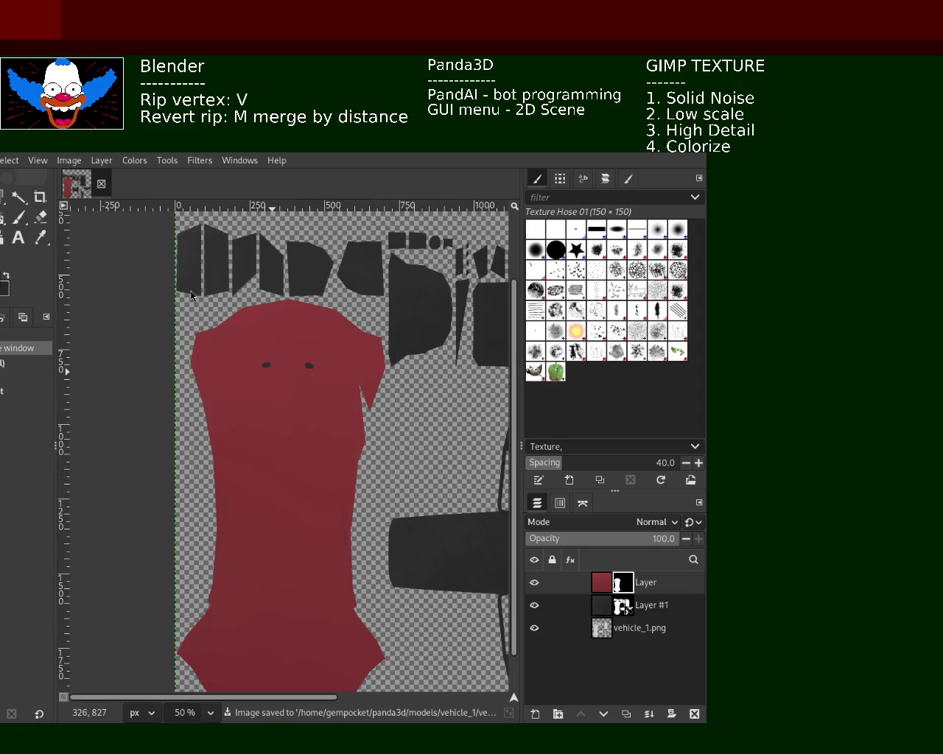
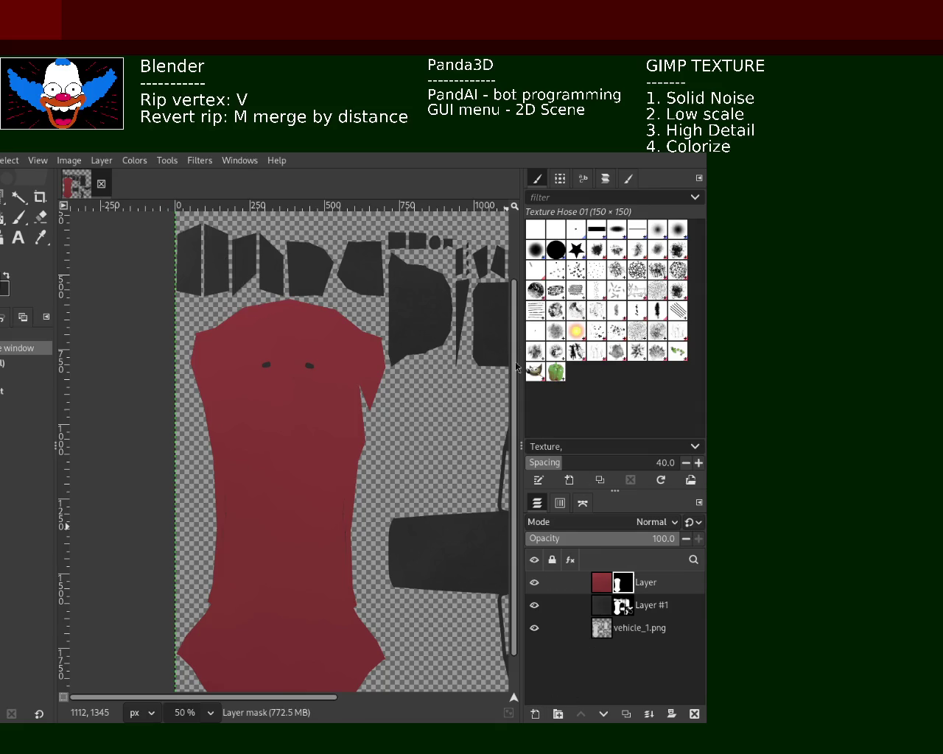
- Add a new transparent Layer #2 and hide the red layer and Layer #1
key(shift+ctrl+n)
click(534, 604)
click(534, 627)
click(533, 627)
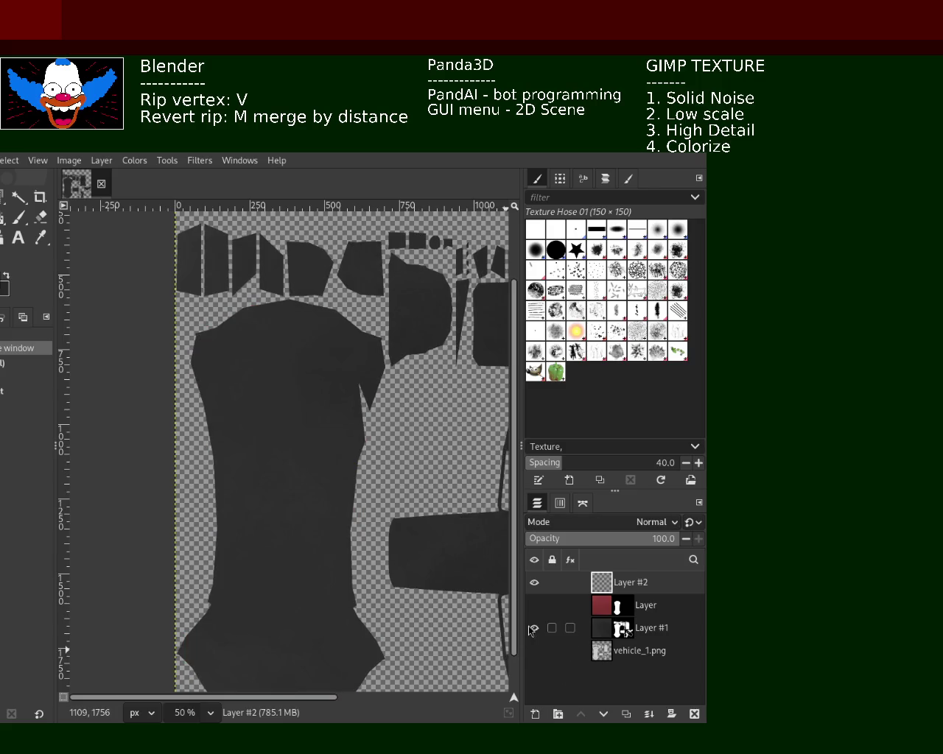
click(534, 628)
- Scroll up and down to inspect the canvas with only Layer #2 visible
ctrl+scroll(94, 298, up, 5)
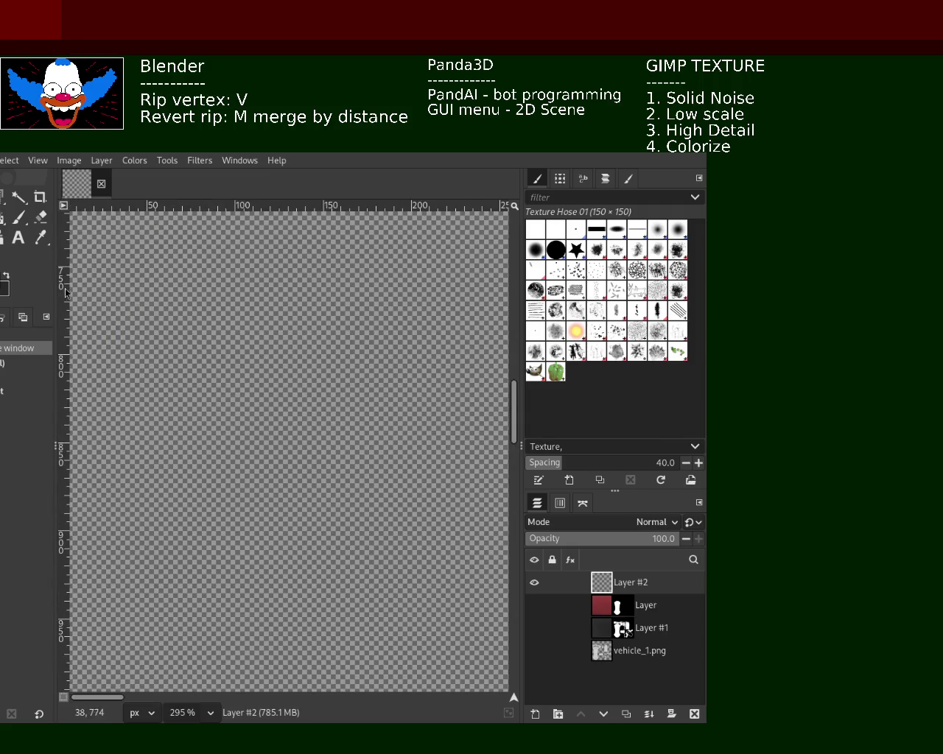
ctrl+scroll(326, 326, up, 1)
ctrl+scroll(293, 348, up, 2)
ctrl+scroll(290, 354, down, 3)
ctrl+scroll(288, 358, down, 4)
ctrl+scroll(287, 358, down, 3)
ctrl+scroll(389, 305, down, 2)
ctrl+scroll(375, 313, up, 2)
ctrl+scroll(339, 354, up, 1)
ctrl+scroll(316, 379, down, 1)
ctrl+scroll(294, 383, up, 1)
ctrl+scroll(293, 380, down, 1)
ctrl+scroll(296, 380, up, 1)
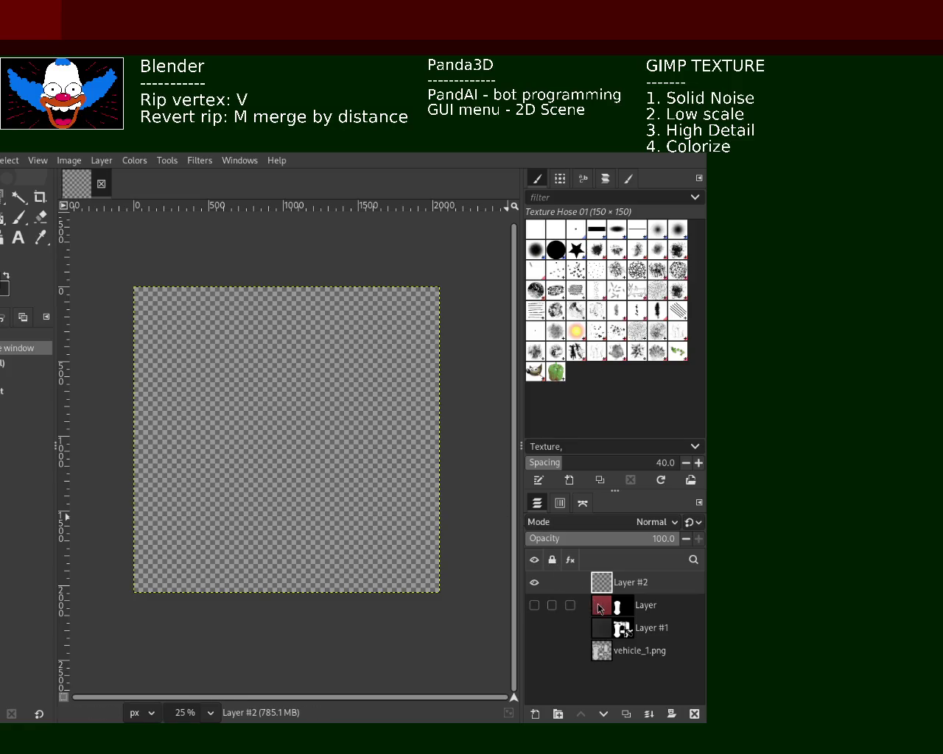
- Delete the red layer and Layer #1, then make Layer #2 the active layer
click(573, 606)
click(695, 711)
click(695, 711)
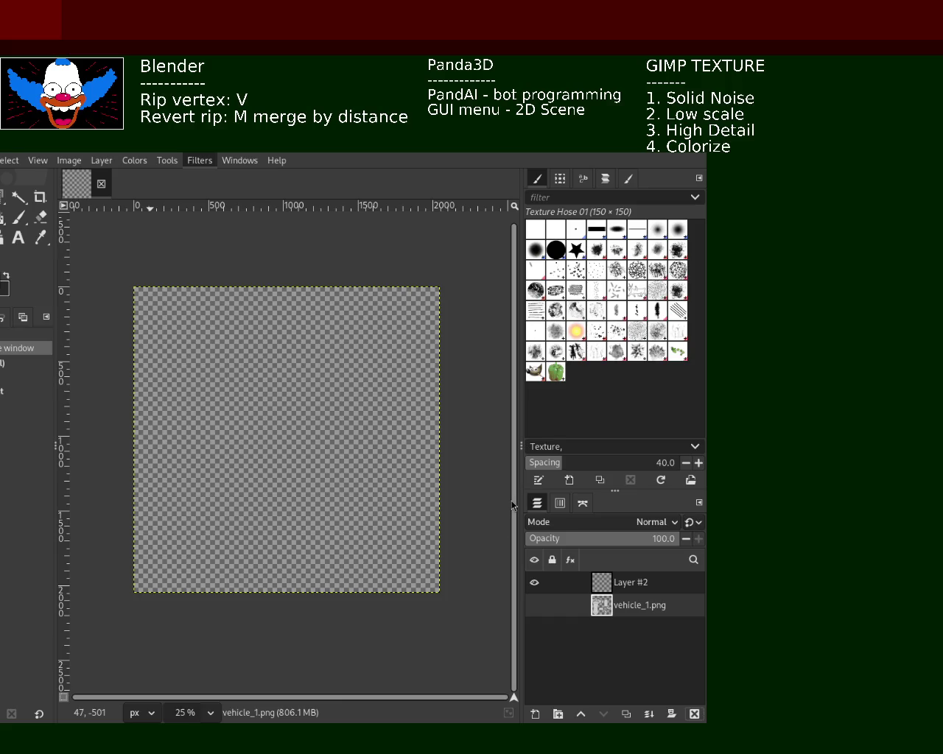
key(o)
mouse_move(640, 582)
click(586, 587)
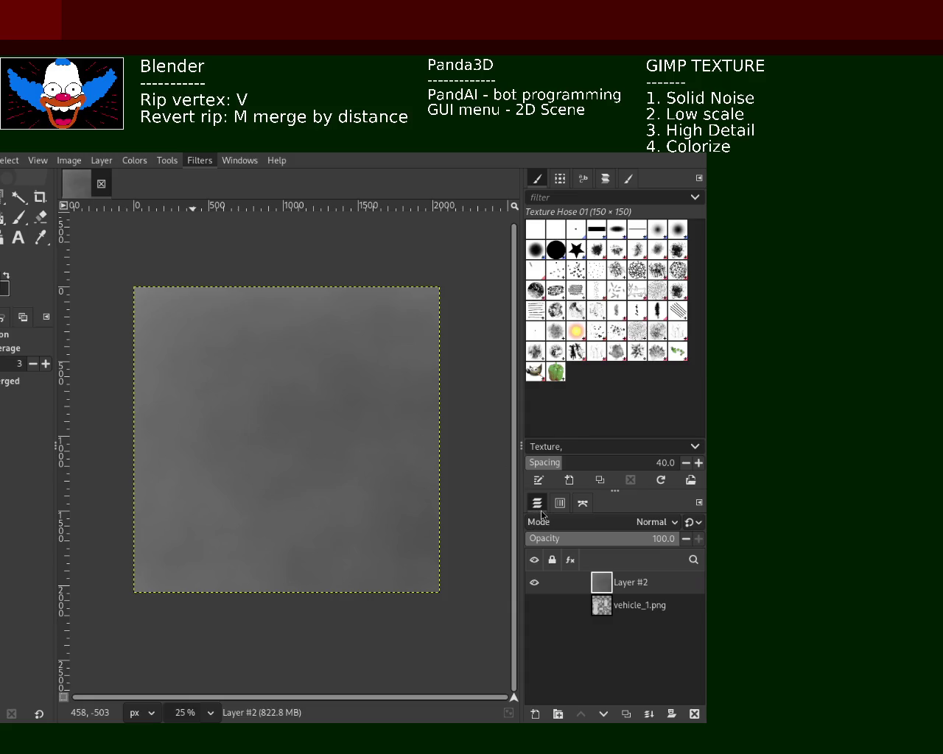
- Apply the solid noise filter to Layer #2 for a grey cloudy texture, then switch to zoom
key(ctrl+f)
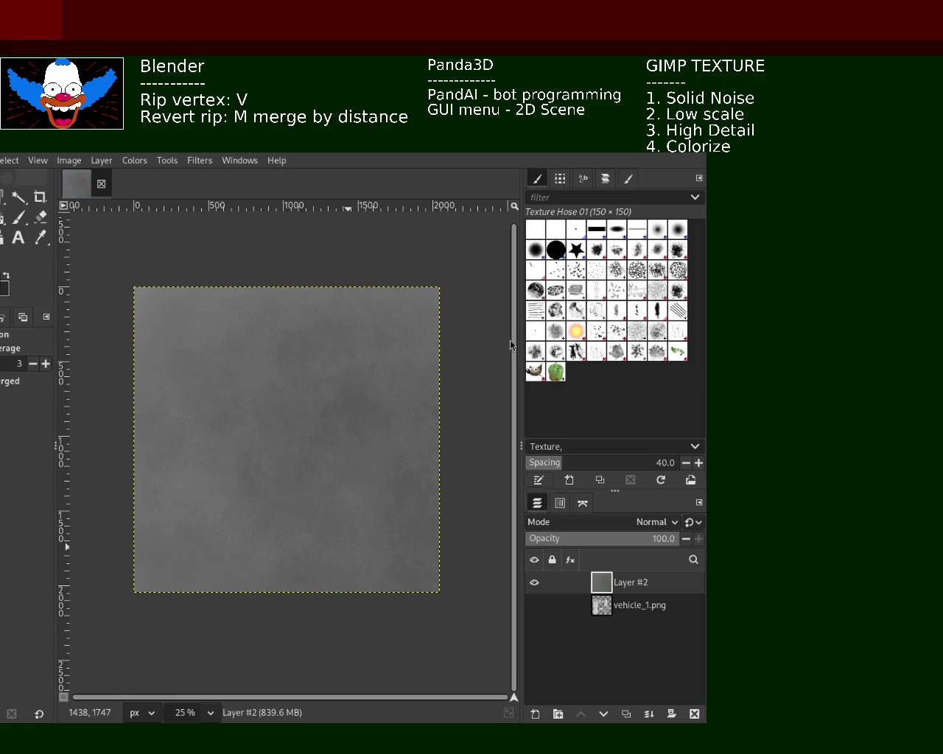
key(z)
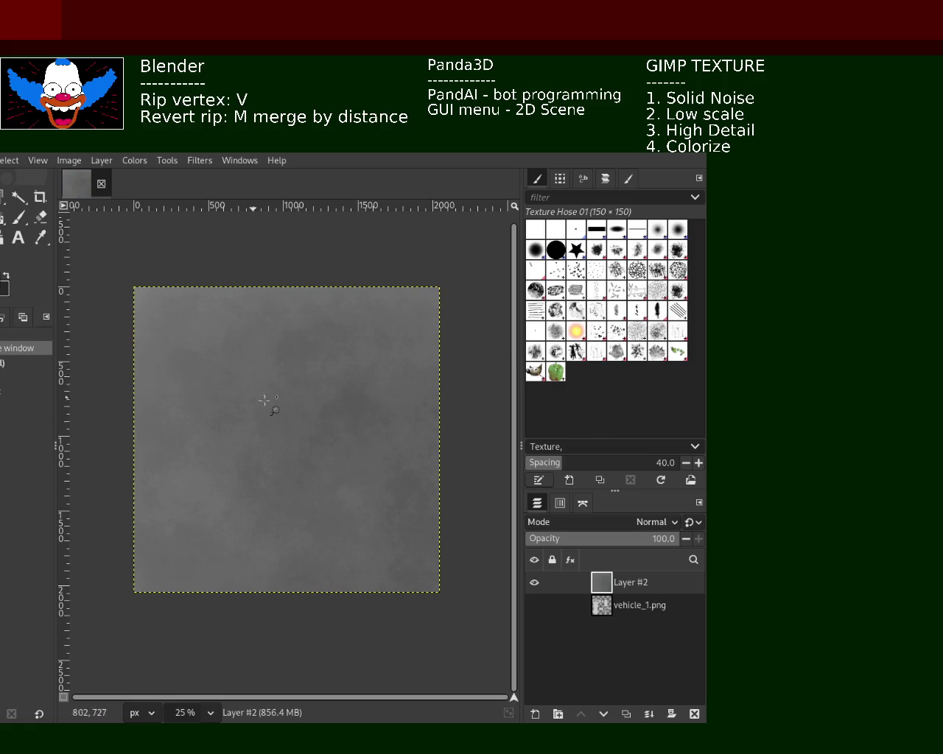
click(264, 400)
click(264, 400)
click(264, 400)
ctrl+click(266, 402)
ctrl+click(268, 405)
ctrl+click(269, 406)
click(280, 407)
click(297, 409)
click(293, 403)
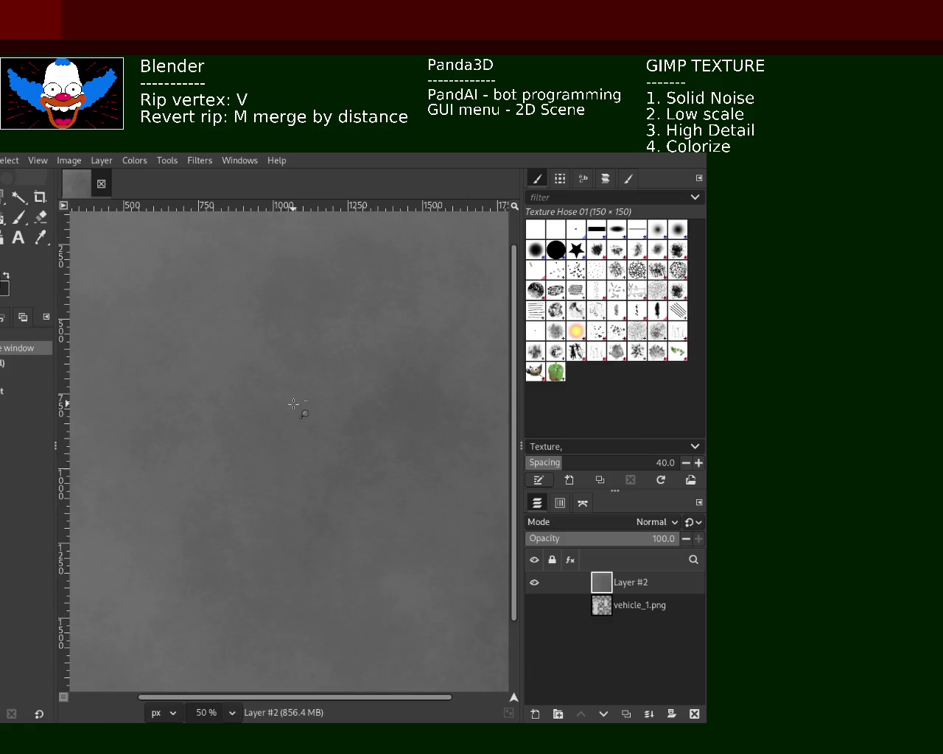
ctrl+click(294, 404)
ctrl+click(296, 406)
ctrl+click(299, 408)
ctrl+click(312, 416)
double_click(316, 421)
ctrl+click(309, 417)
ctrl+click(309, 417)
double_click(310, 416)
ctrl+click(308, 411)
ctrl+click(308, 411)
click(308, 411)
click(307, 411)
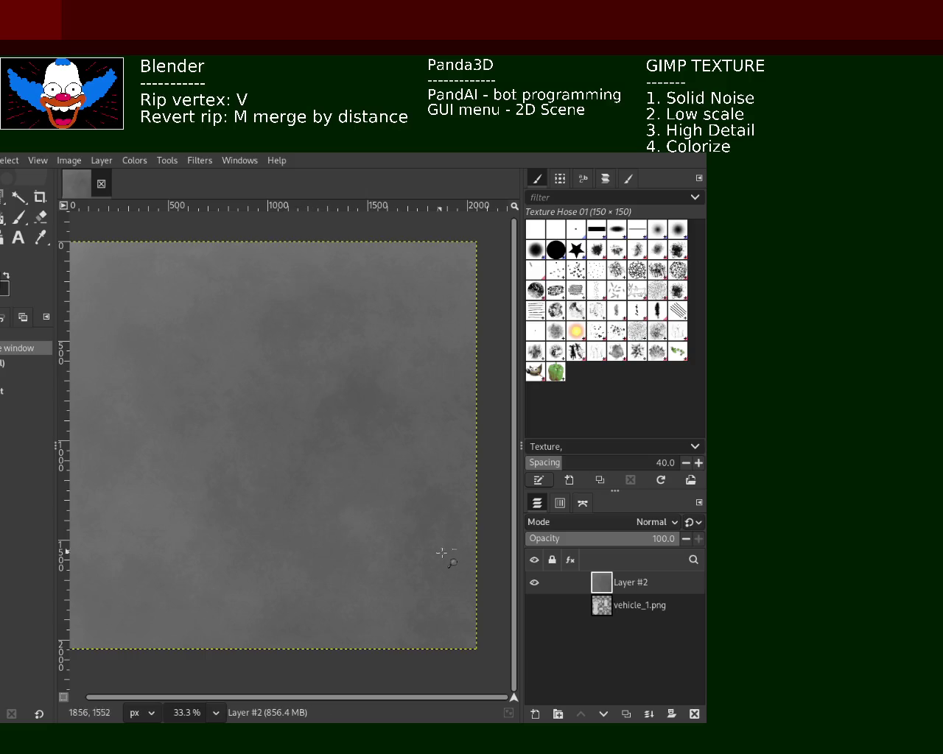
mouse_move(602, 582)
key(shift+ctrl+d)
key(shift+ctrl+d)
key(shift+ctrl+d)
key(shift+ctrl+d)
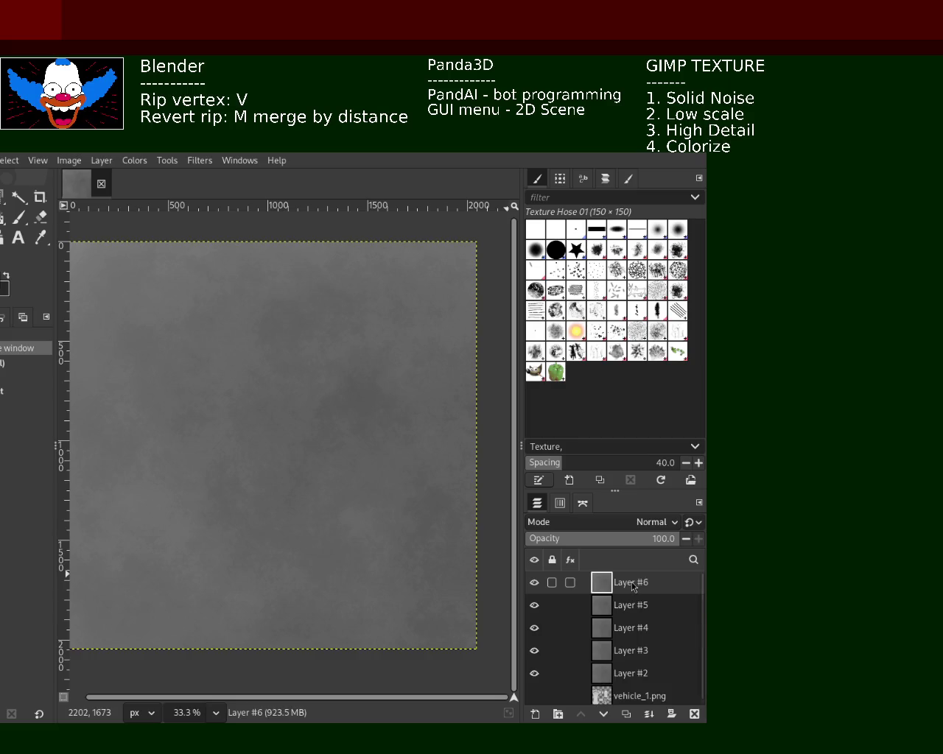
- Rename the top noise copy to 'metallic' and Layer #2 to 'base'
double_click(632, 582)
text(metallic)
key(Return)
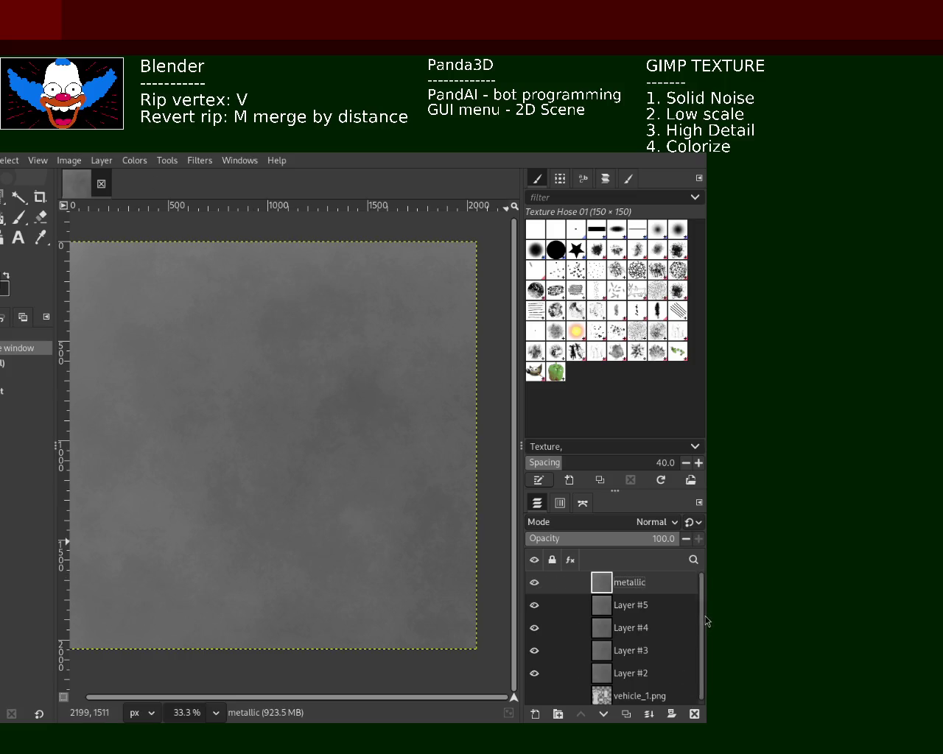
scroll(704, 636, down, 1)
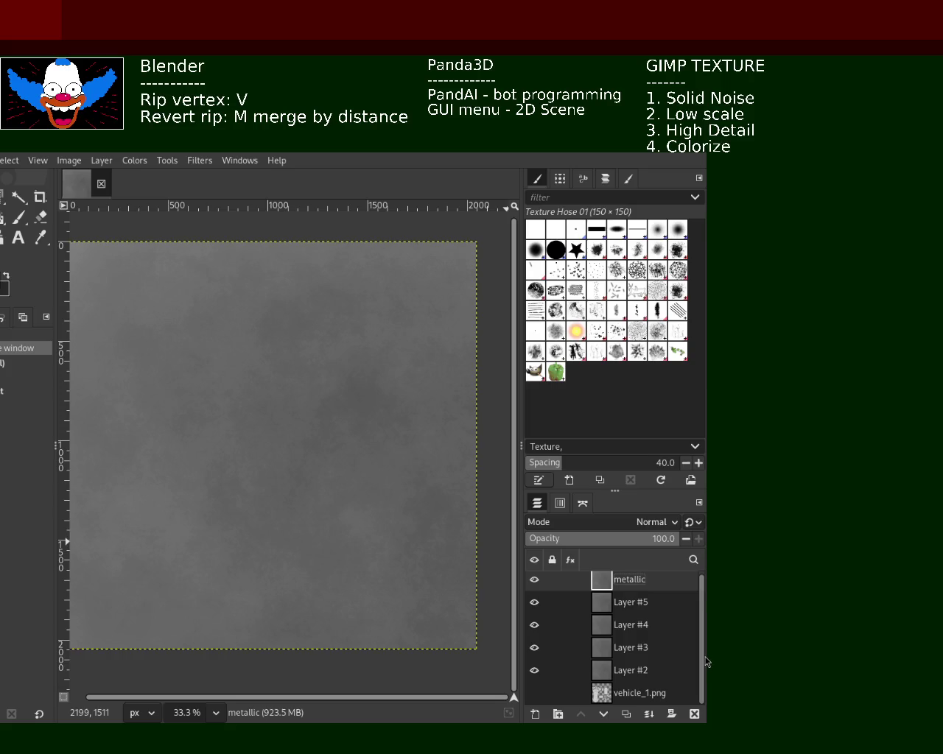
double_click(634, 671)
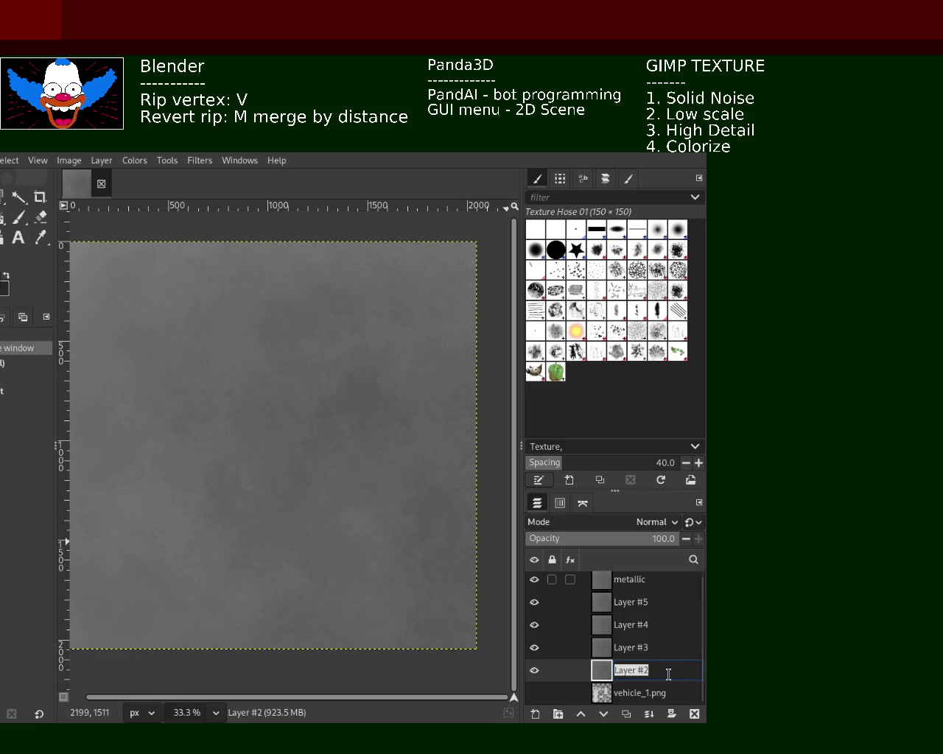
text(base)
key(Return)
- Select the metallic layer and choose a Colors adjustment for it
click(633, 589)
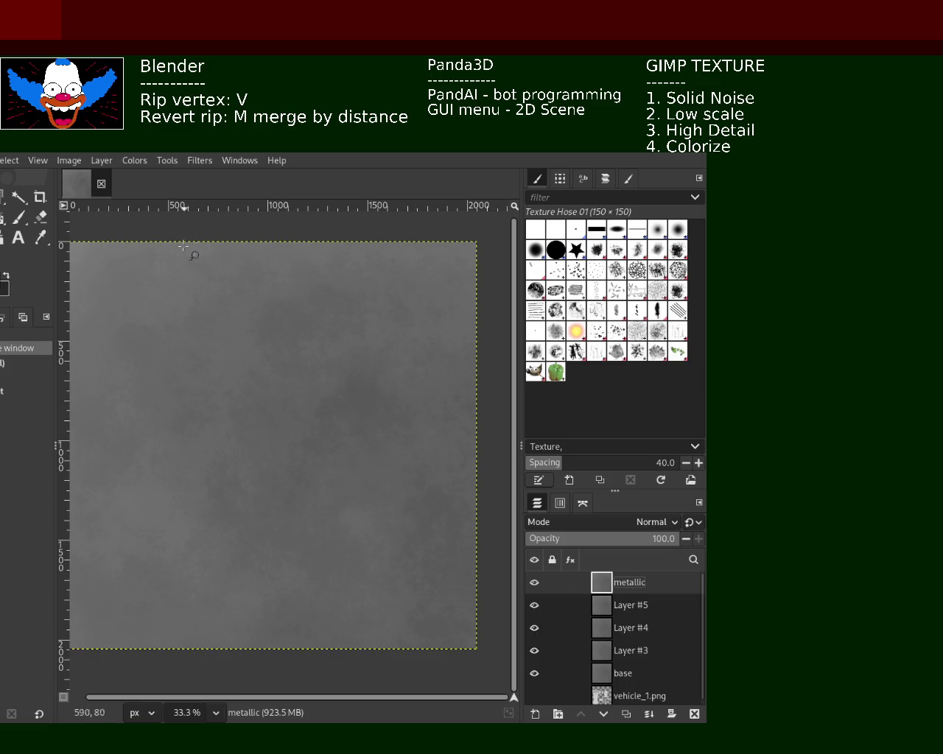
click(135, 161)
click(200, 309)
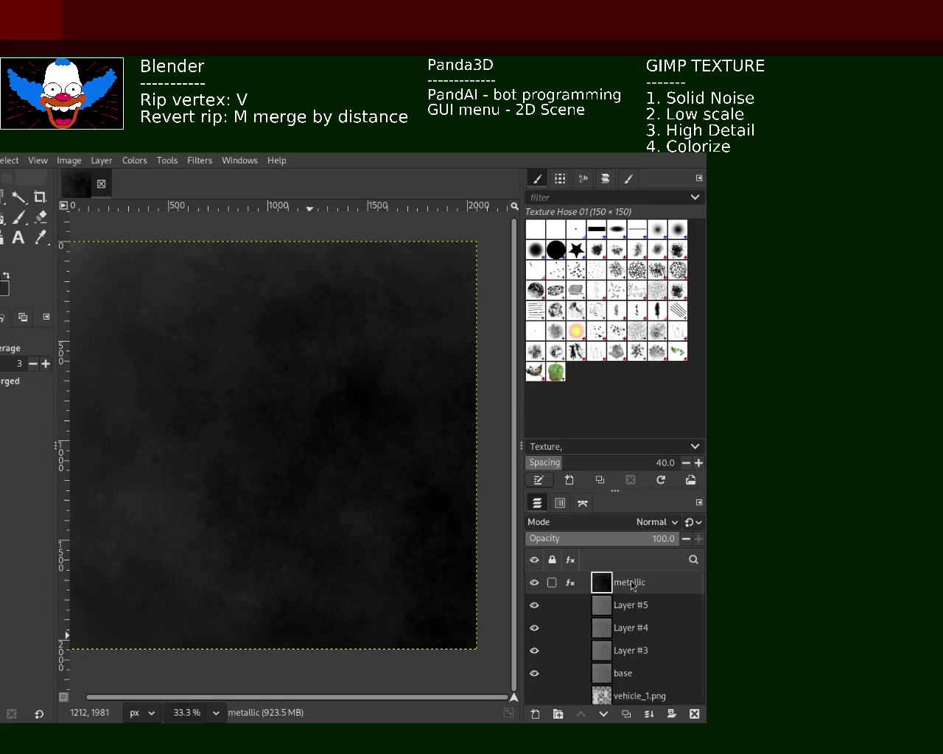
- Hide the darkened metallic layer to reveal the lighter grey copies beneath
click(534, 583)
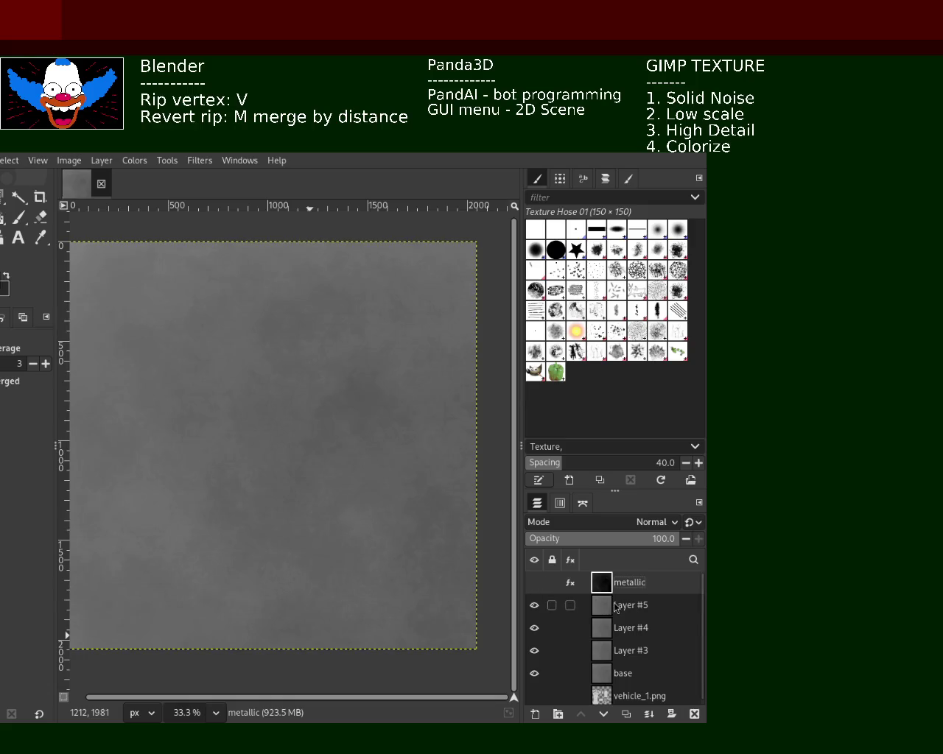
- Rename Layer #5 to 'roughness' and hide it once lightened
double_click(626, 605)
text(roughness)
key(Return)
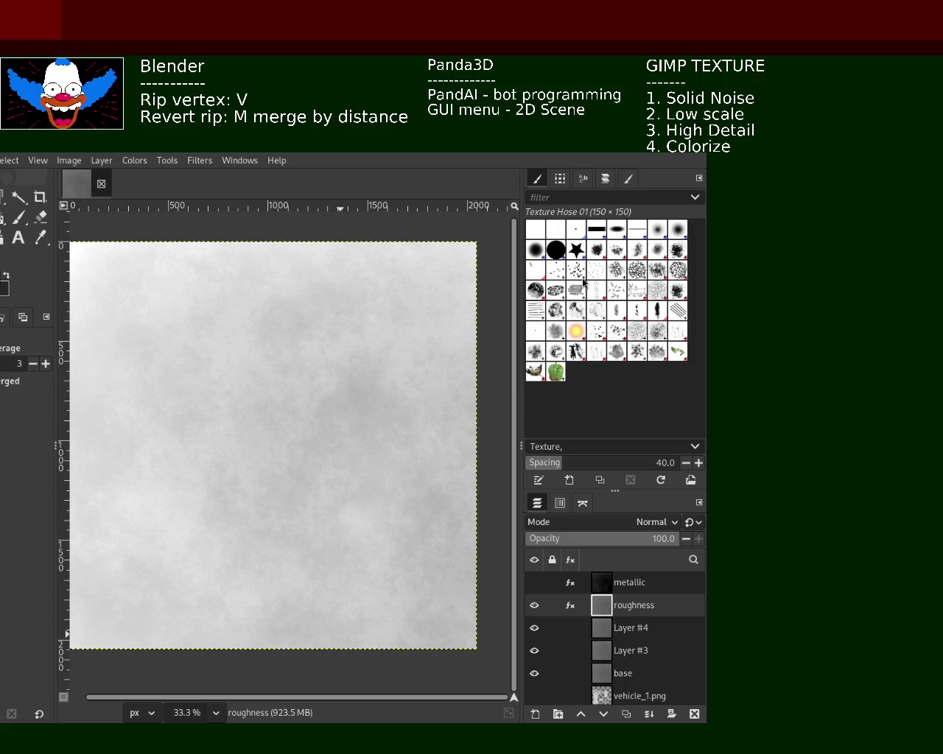
click(534, 606)
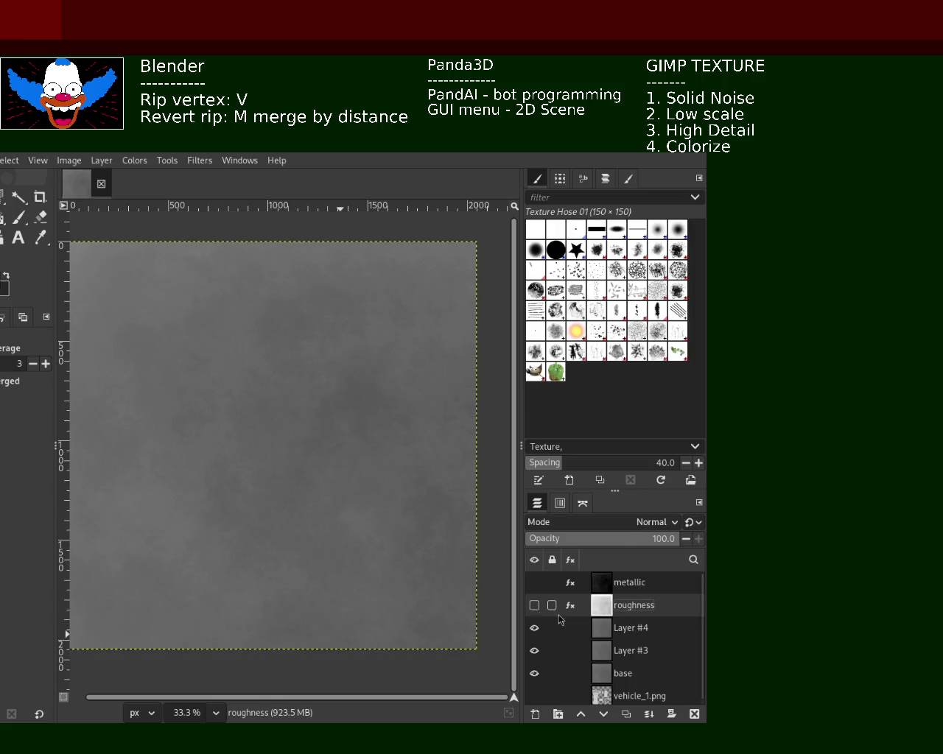
- Rename Layer #4 to 'AO' and apply a lightening Colors adjustment to it
click(632, 630)
double_click(633, 630)
text(AO)
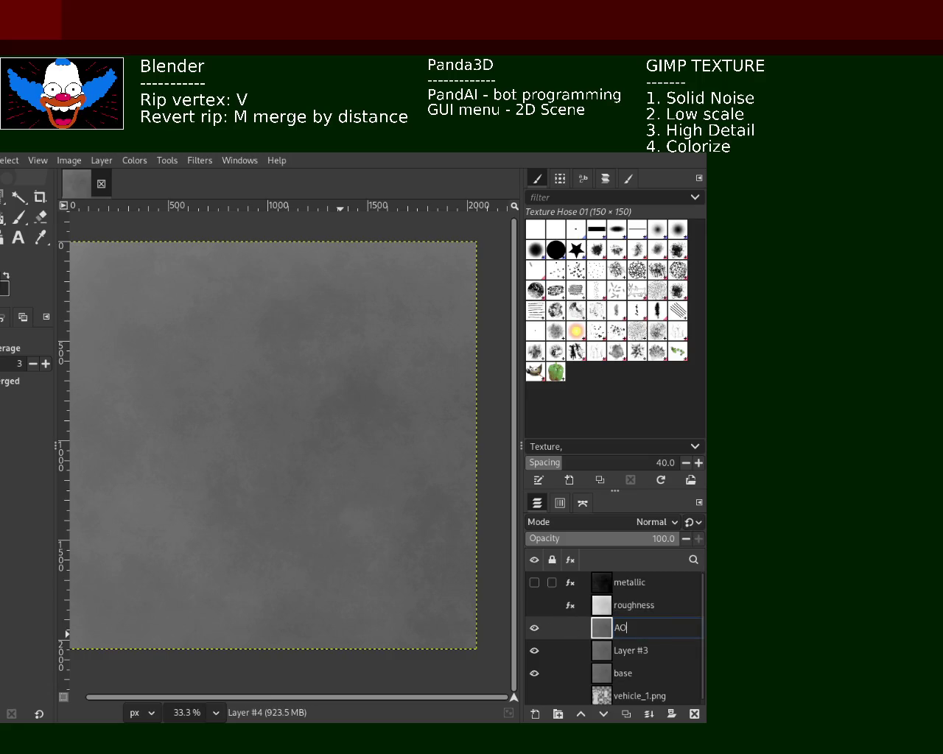
key(Return)
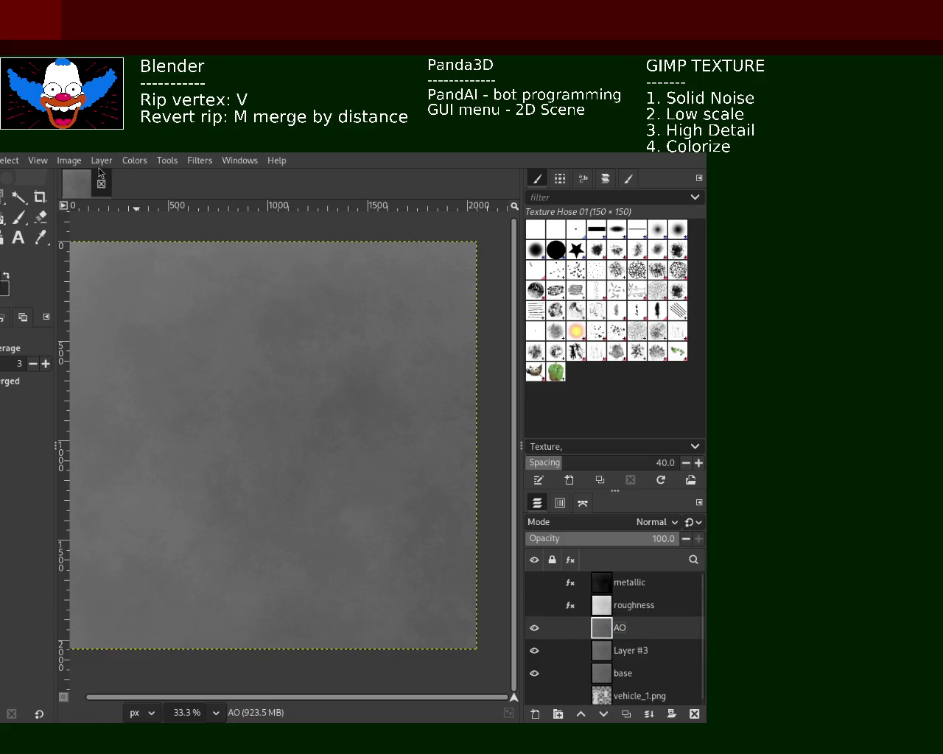
click(135, 160)
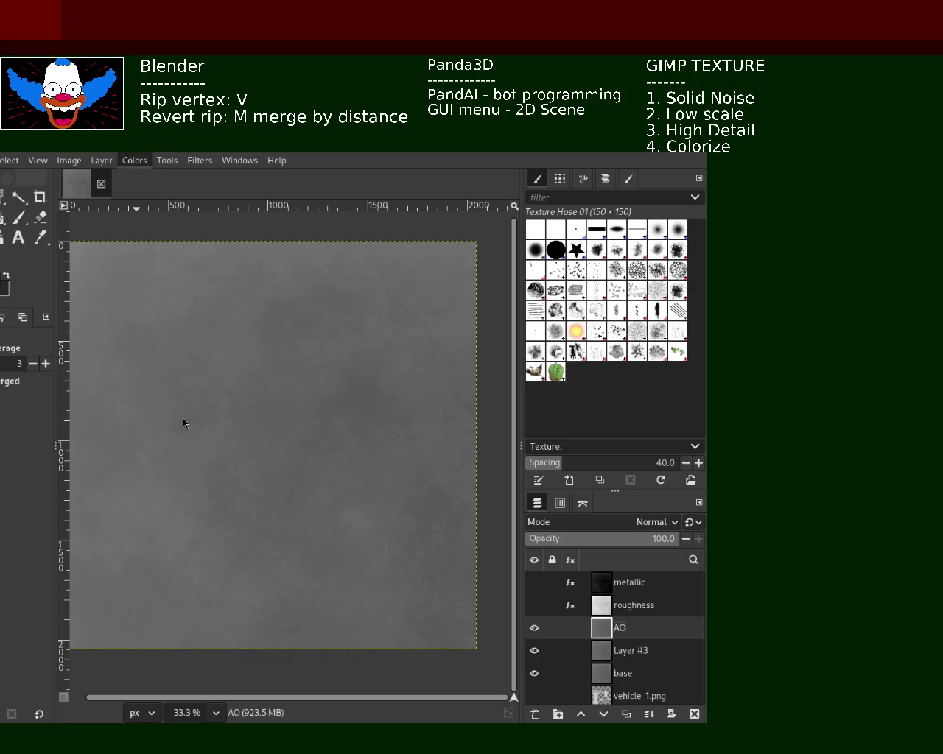
click(374, 385)
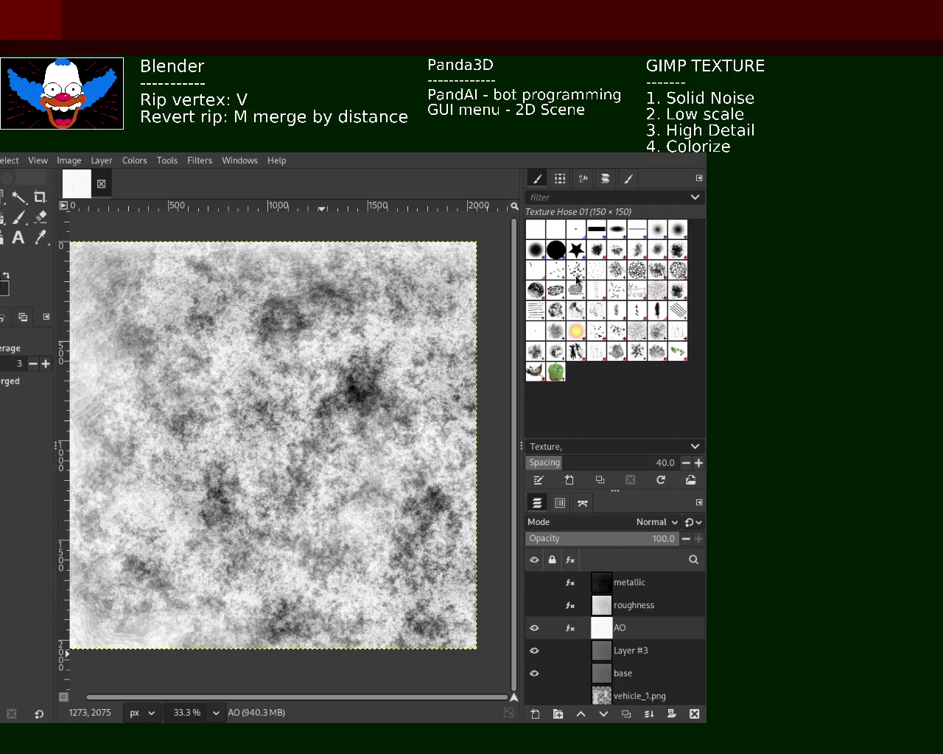
- Rename Layer #3 to 'specular' and hide the AO layer above it
double_click(630, 650)
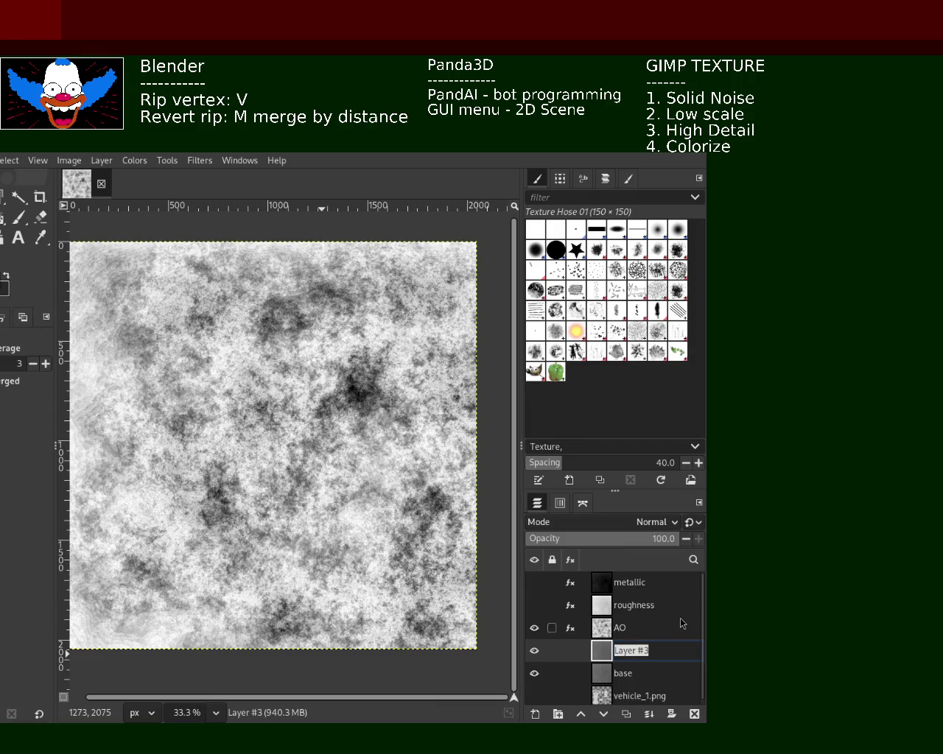
text(specul)
text(ar)
key(Return)
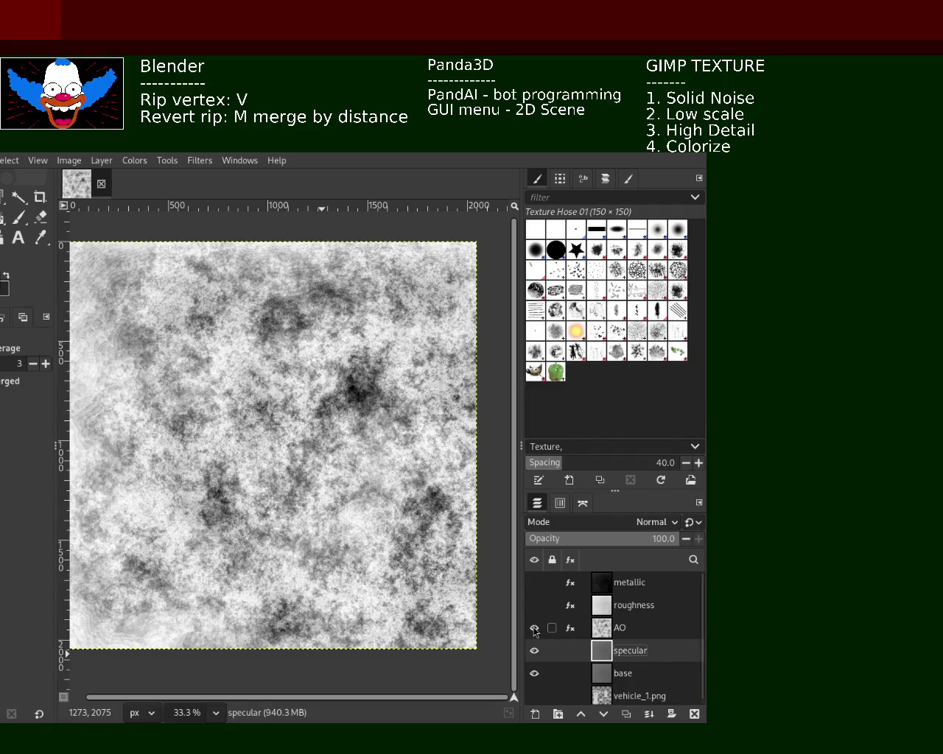
click(534, 627)
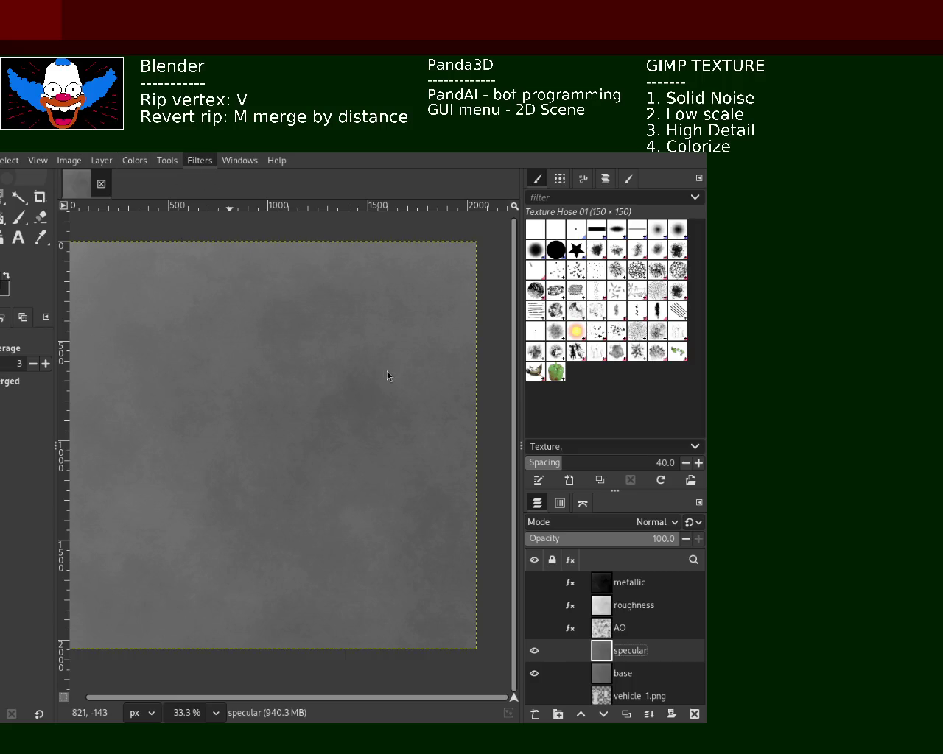
- Reapply the last filter (Ctrl+F) to turn the specular layer's noise black
key(ctrl+f)
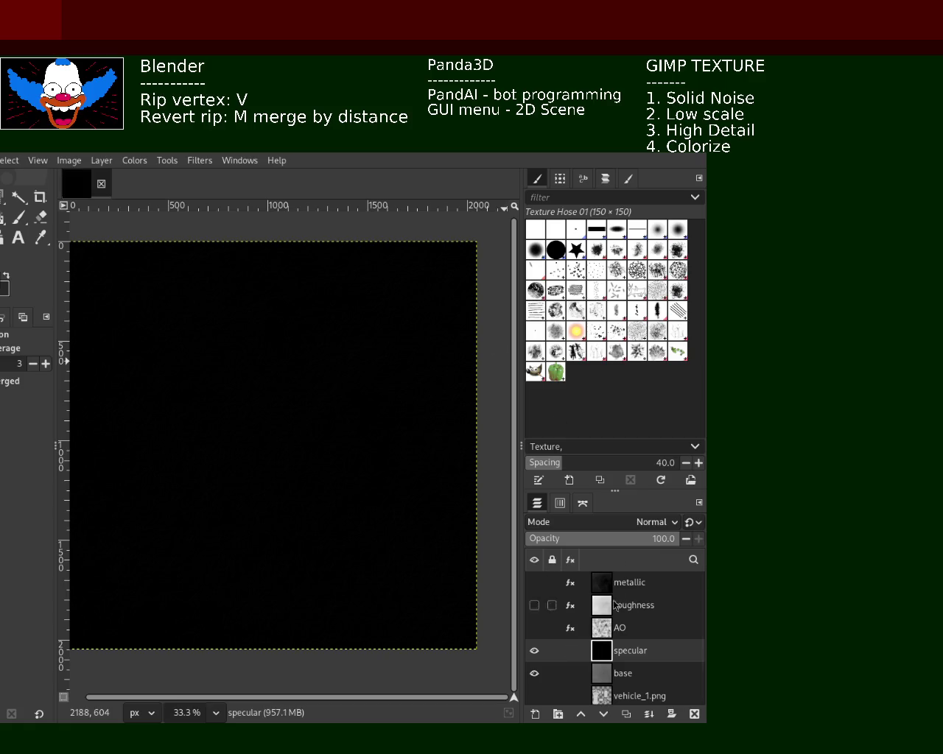
- Duplicate the base layer, rename the copy 'normal', and reapply the last filter
click(603, 675)
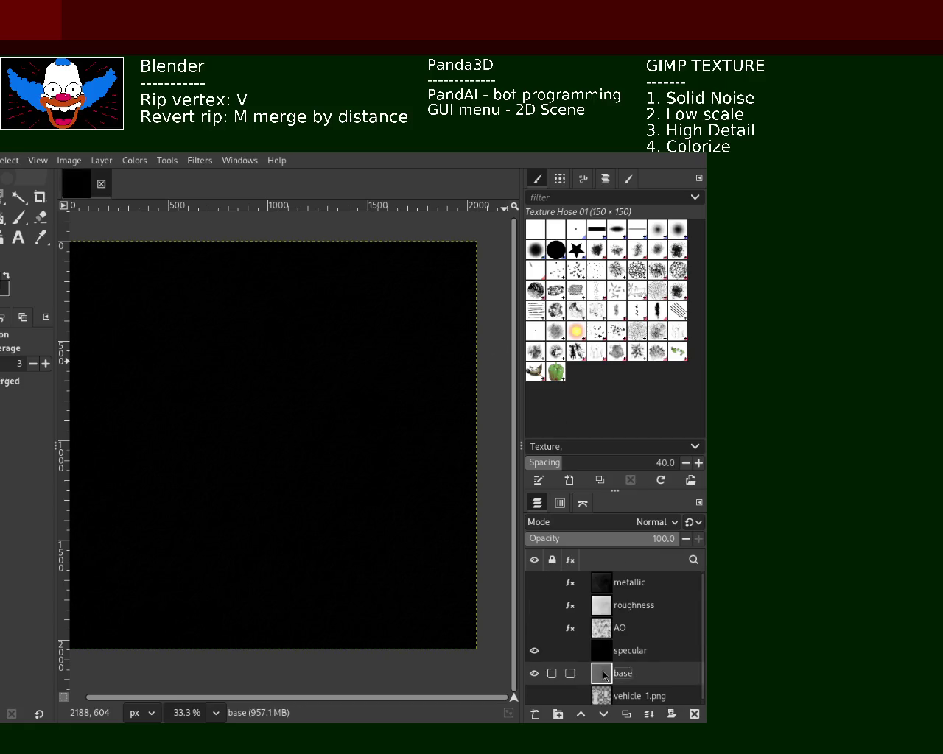
key(ctrl+shift+d)
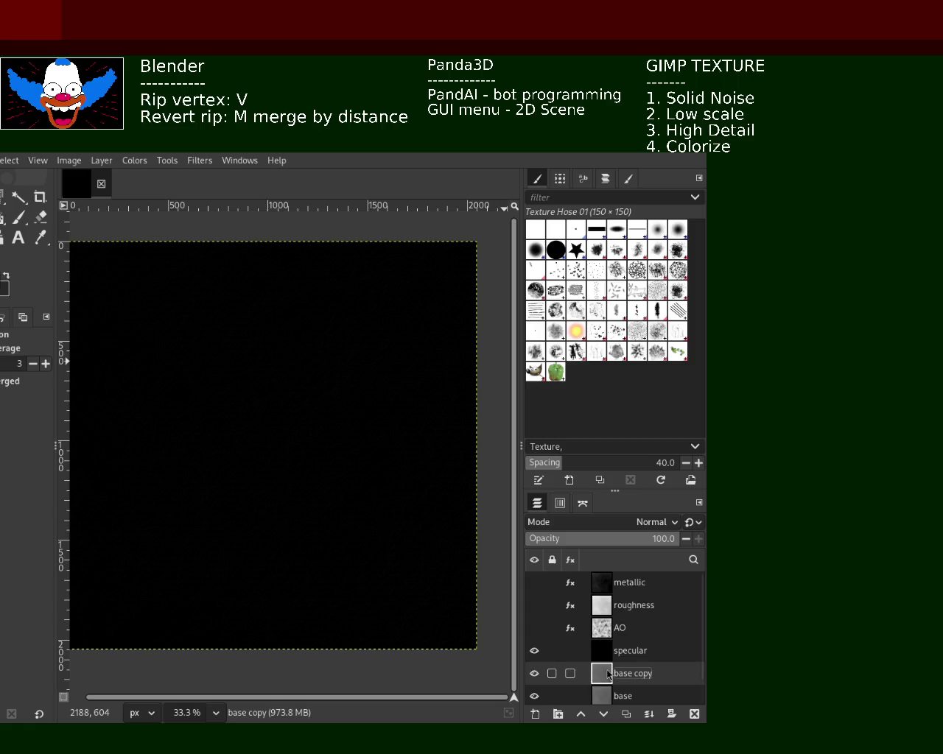
double_click(616, 673)
text(normal)
key(Return)
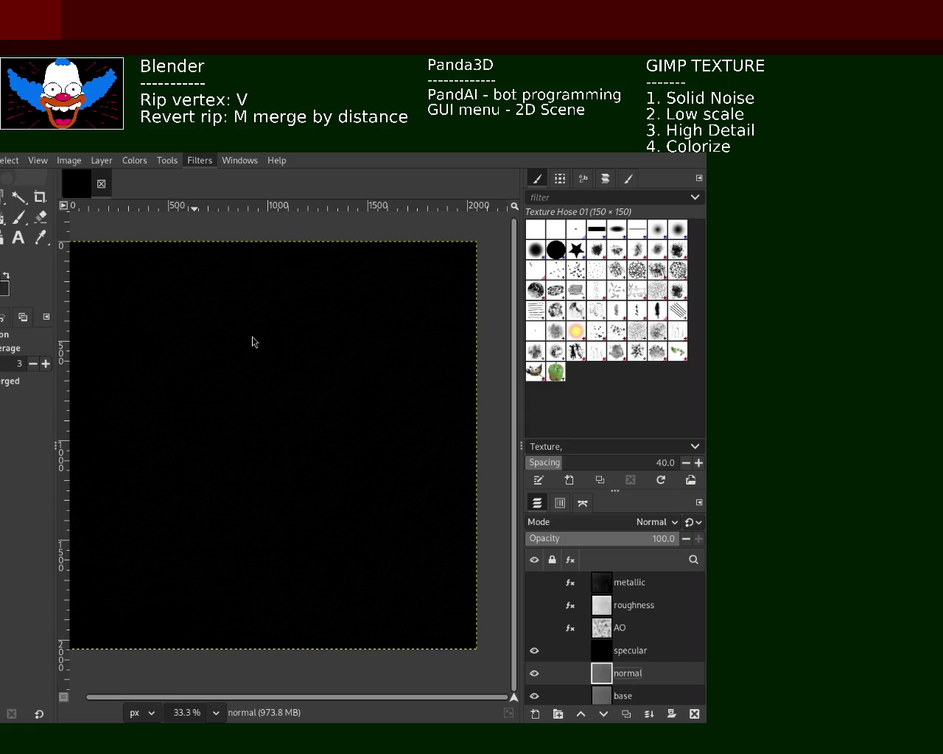
key(ctrl+f)
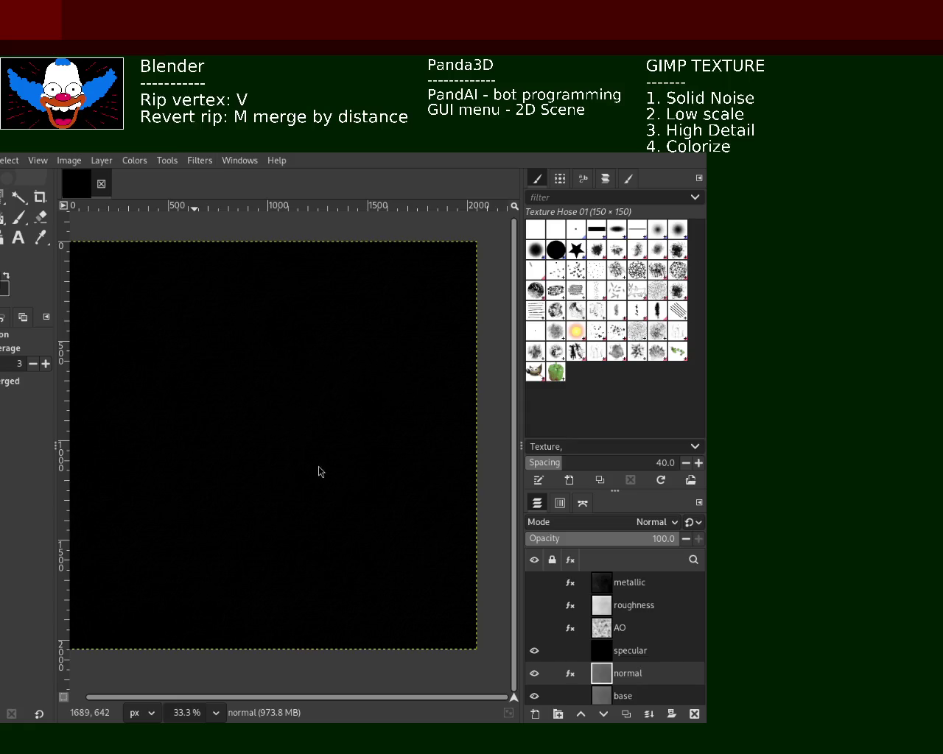
- Undo the last filter, hide the specular layer, and apply Normal Map to the normal layer
key(ctrl+z)
click(534, 652)
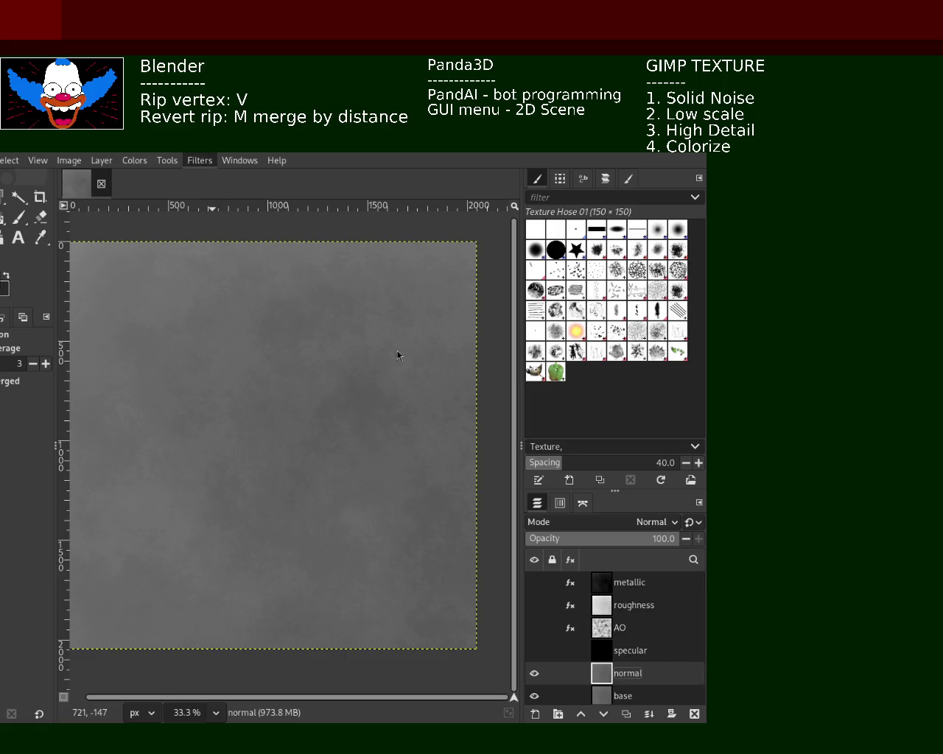
key(ctrl+f)
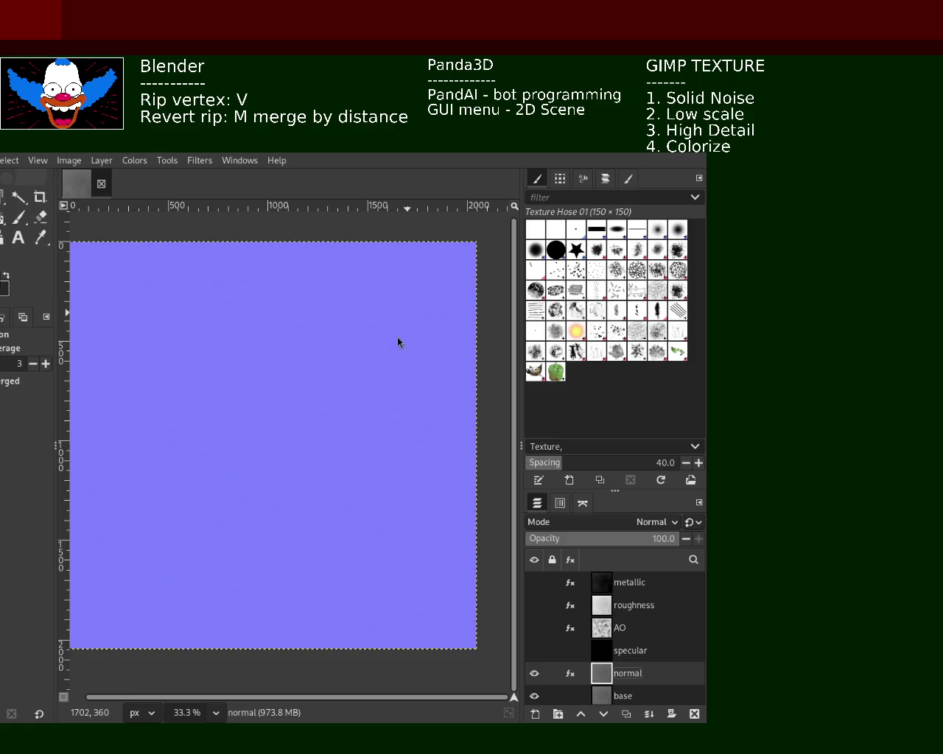
- Undo the Normal Map effect and reapply it permanently to the normal layer
key(ctrl+z)
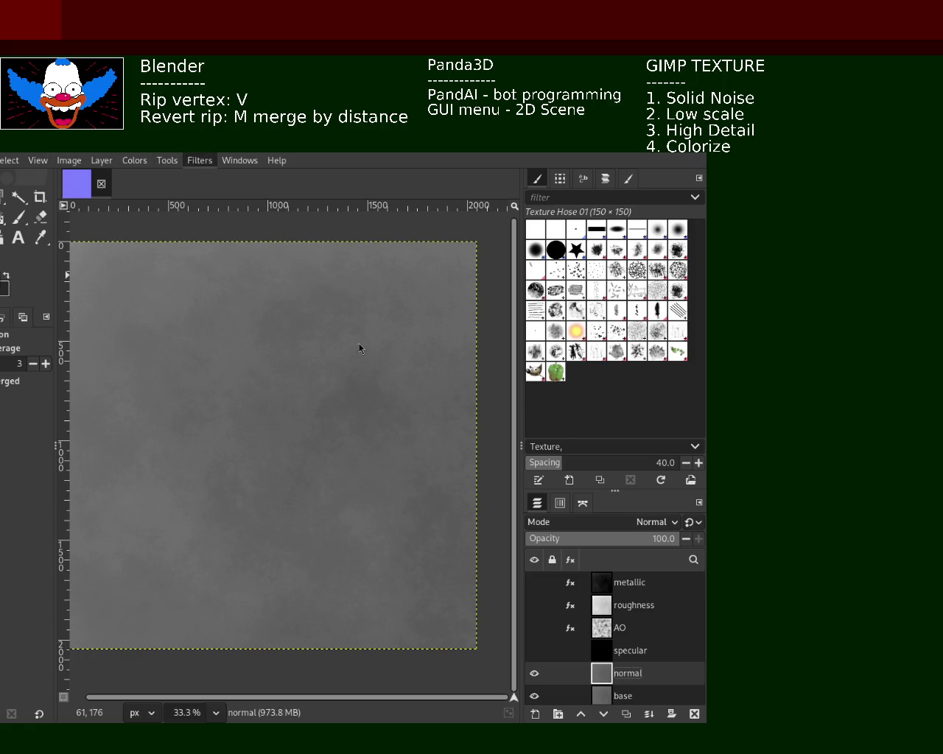
key(ctrl+f)
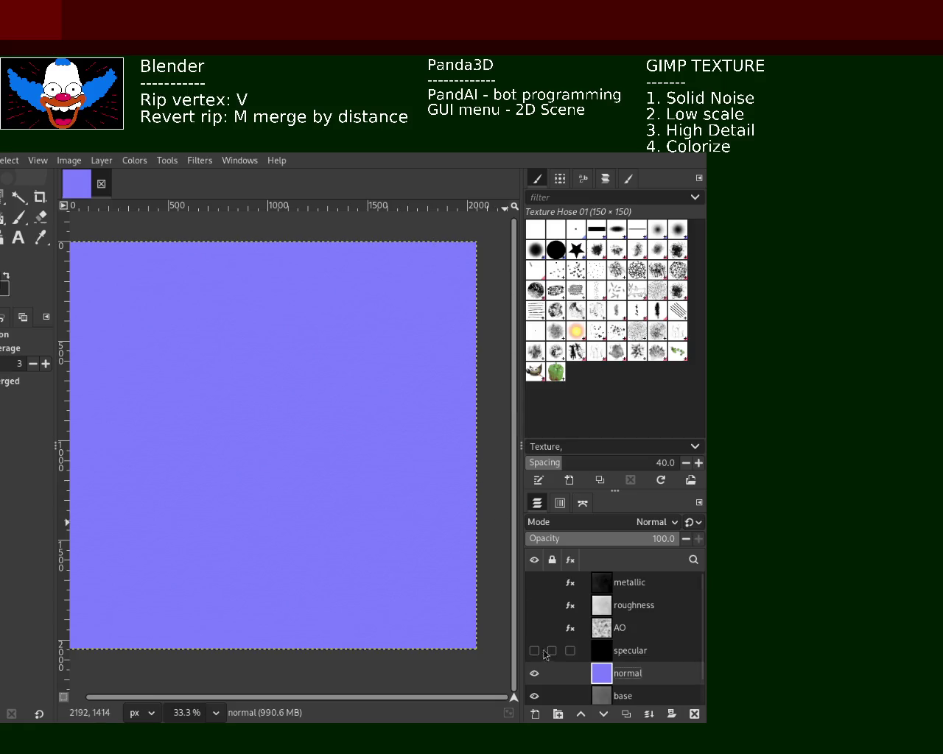
- Make the specular, AO and roughness layers visible again
drag(534, 651, 536, 591)
- Hide metallic, roughness, AO, specular and normal layers, leaving the grey base layer active
click(534, 586)
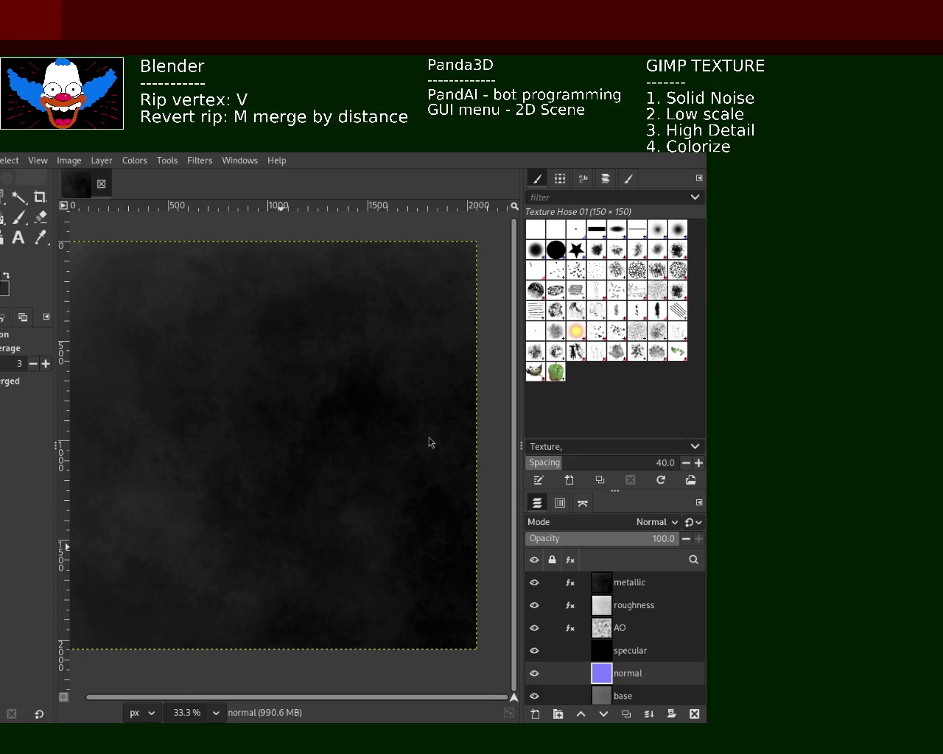
drag(534, 650, 536, 584)
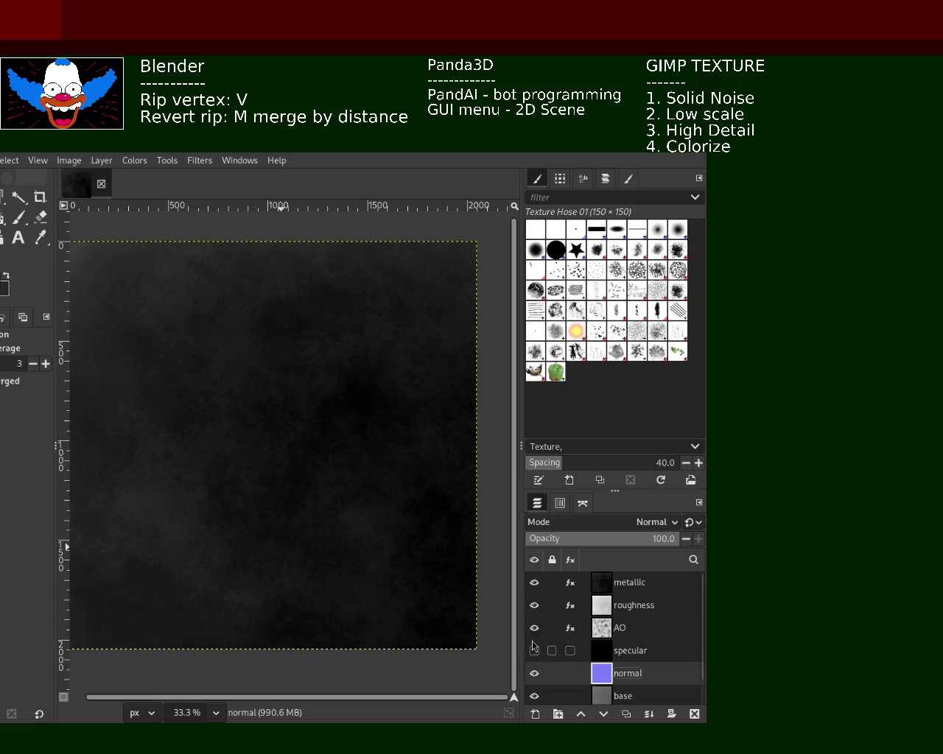
click(534, 673)
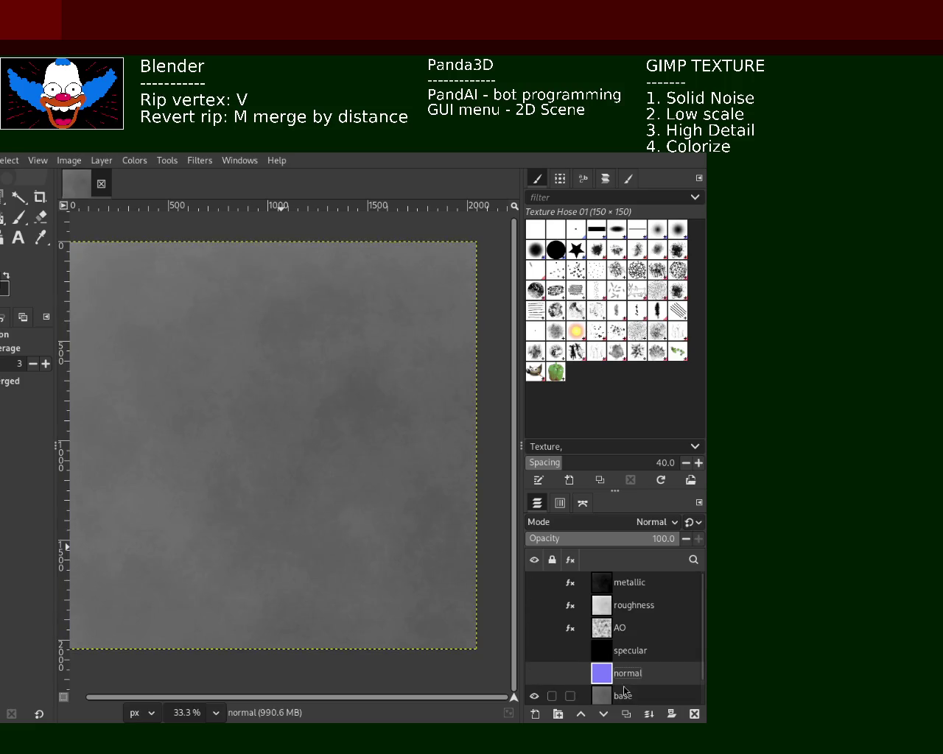
click(641, 696)
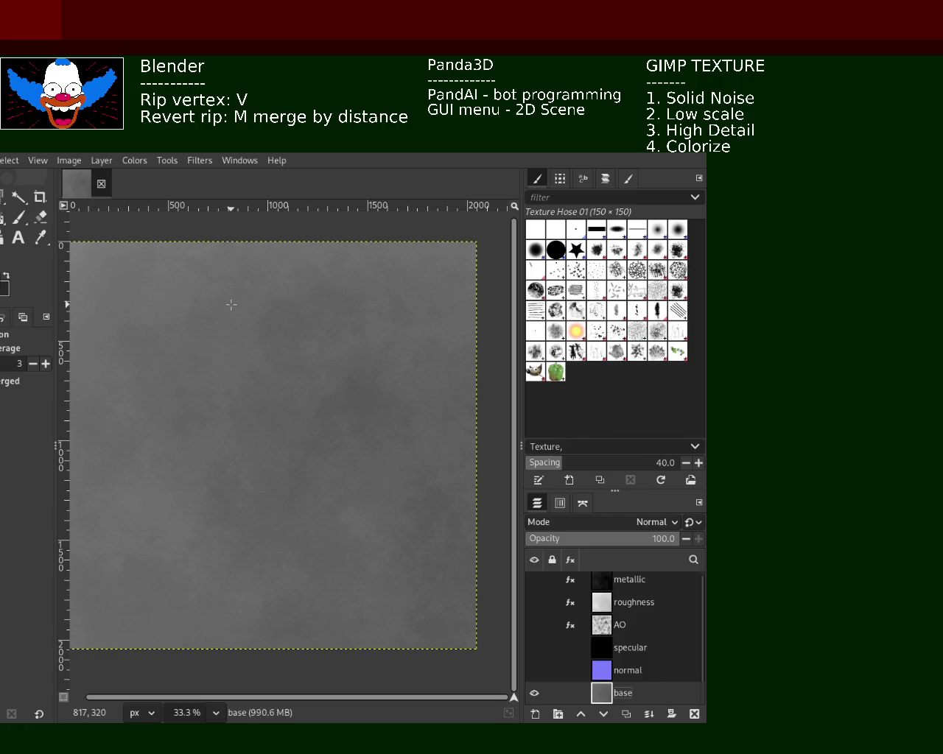
- Colorize the base layer, shifting its tint from teal through purple to deep red, then undo it
scroll(703, 655, down, 1)
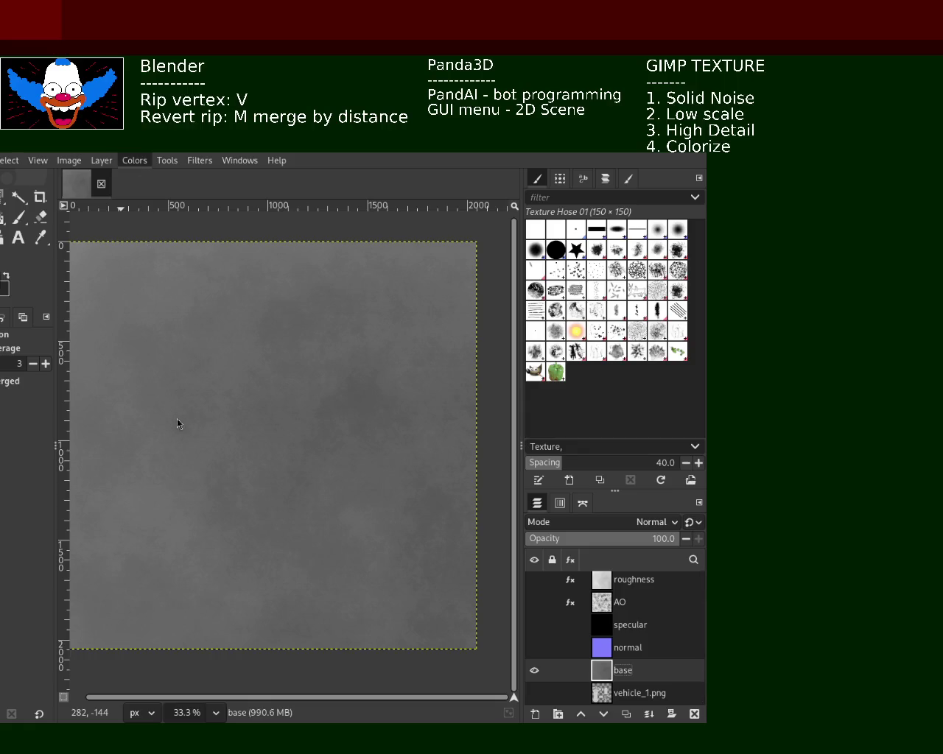
key(ctrl+f)
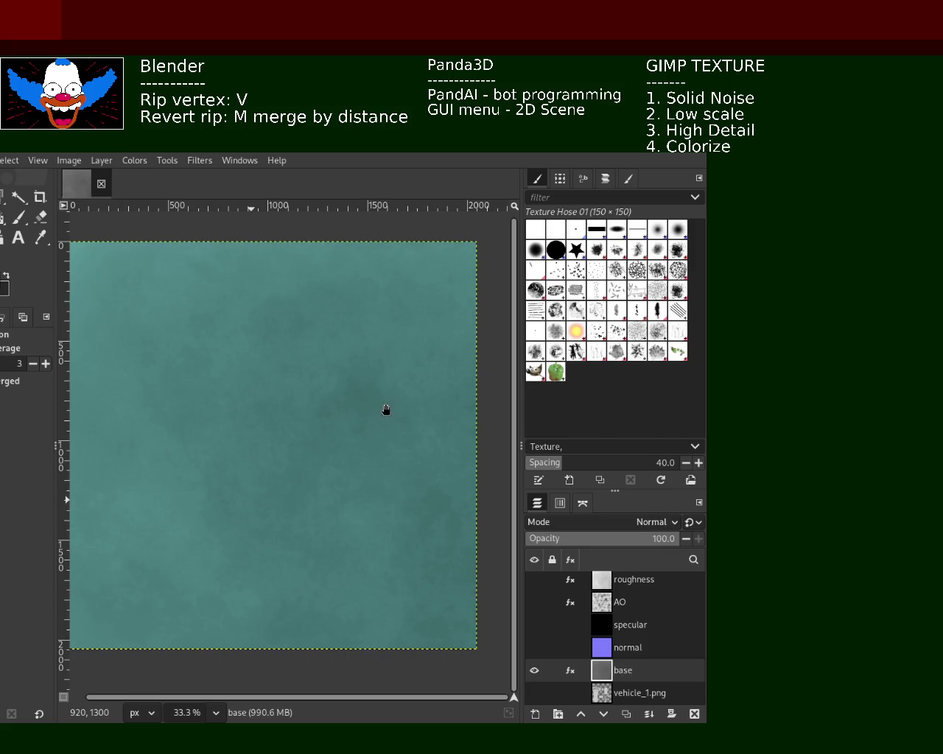
key(ctrl+f)
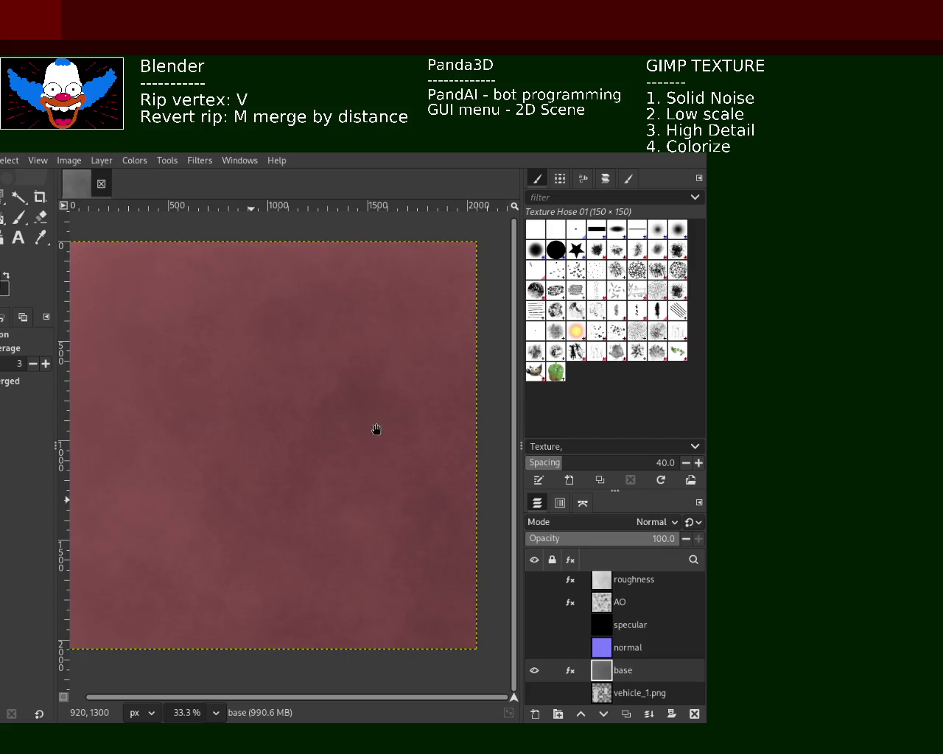
key(ctrl+f)
key(ctrl+f)
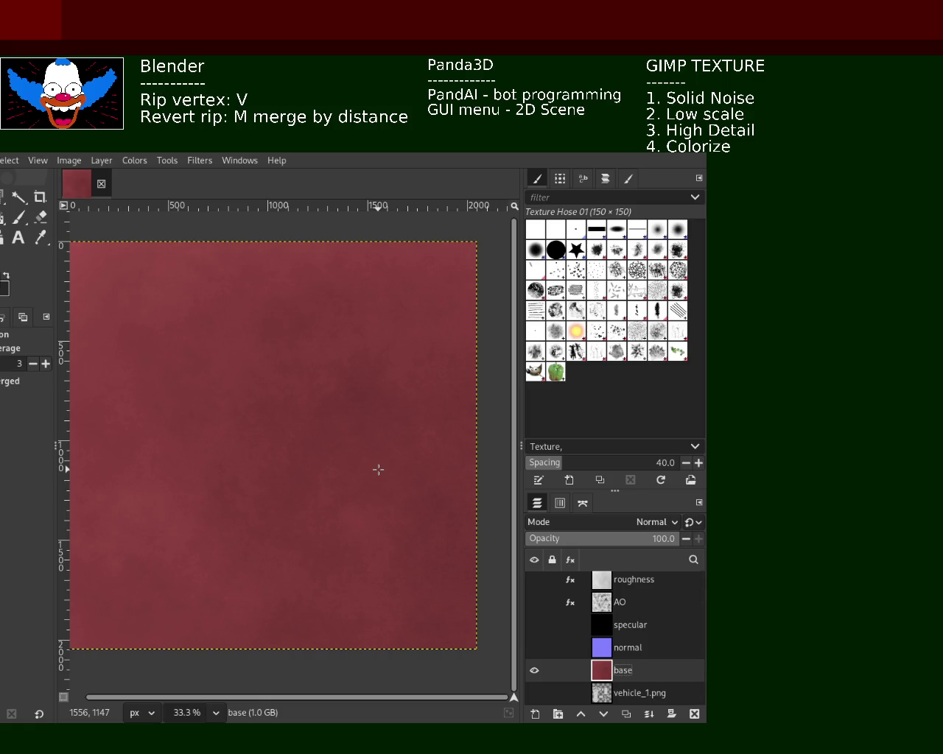
mouse_move(640, 670)
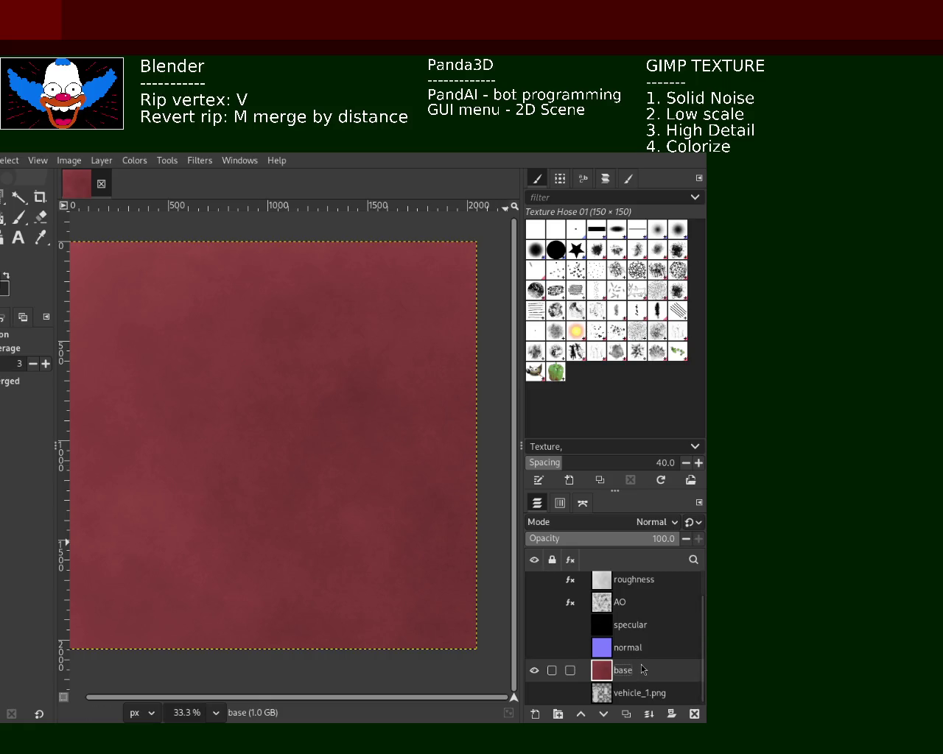
key(ctrl+z)
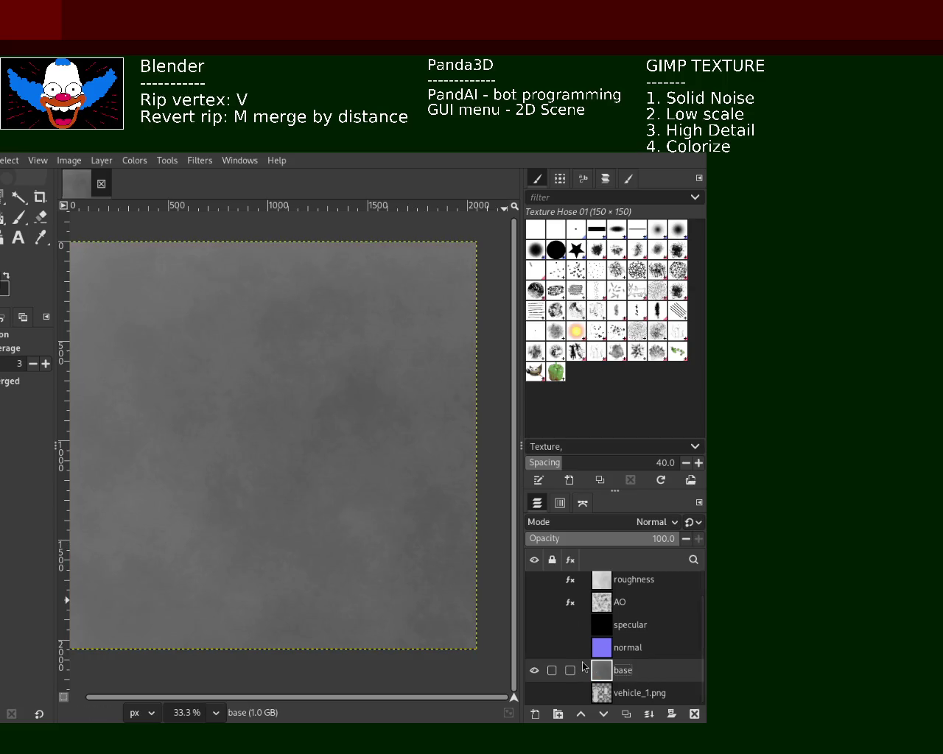
- Duplicate the base layer, then undo twice to return it to plain grey noise
key(ctrl+shift+d)
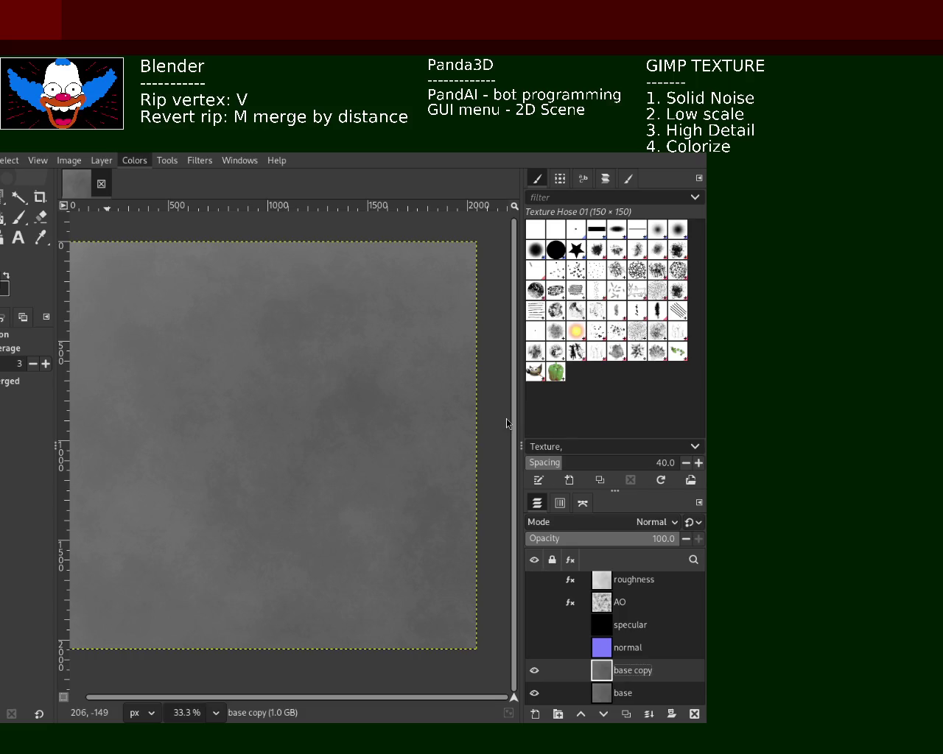
key(ctrl+z)
key(ctrl+z)
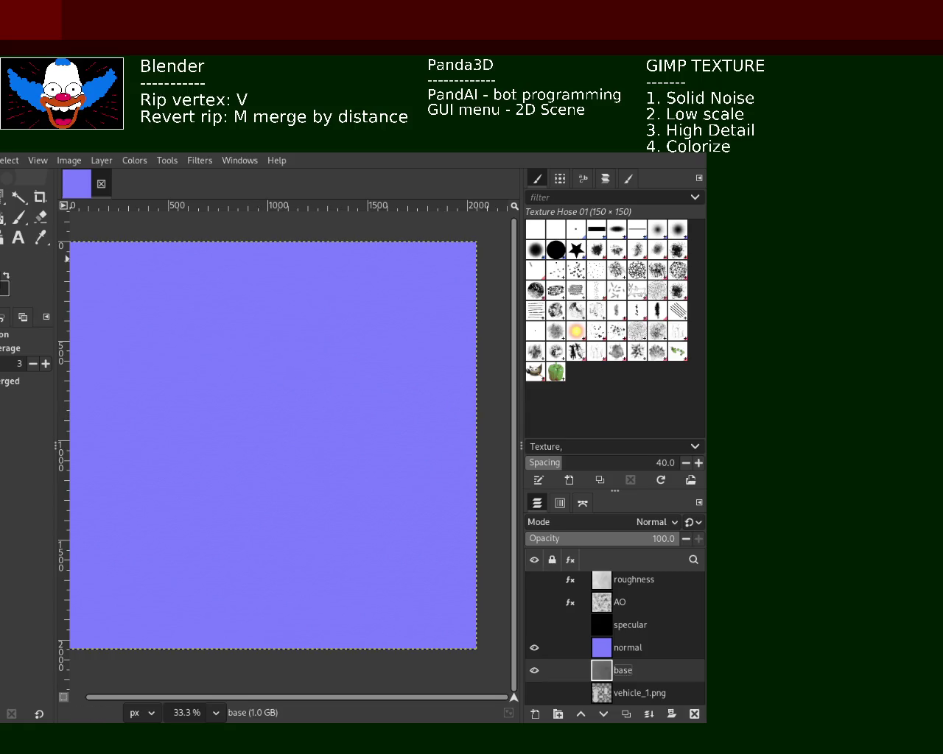
key(ctrl+z)
- Save the image, then reapply Colorize to the grey base layer
key(ctrl+s)
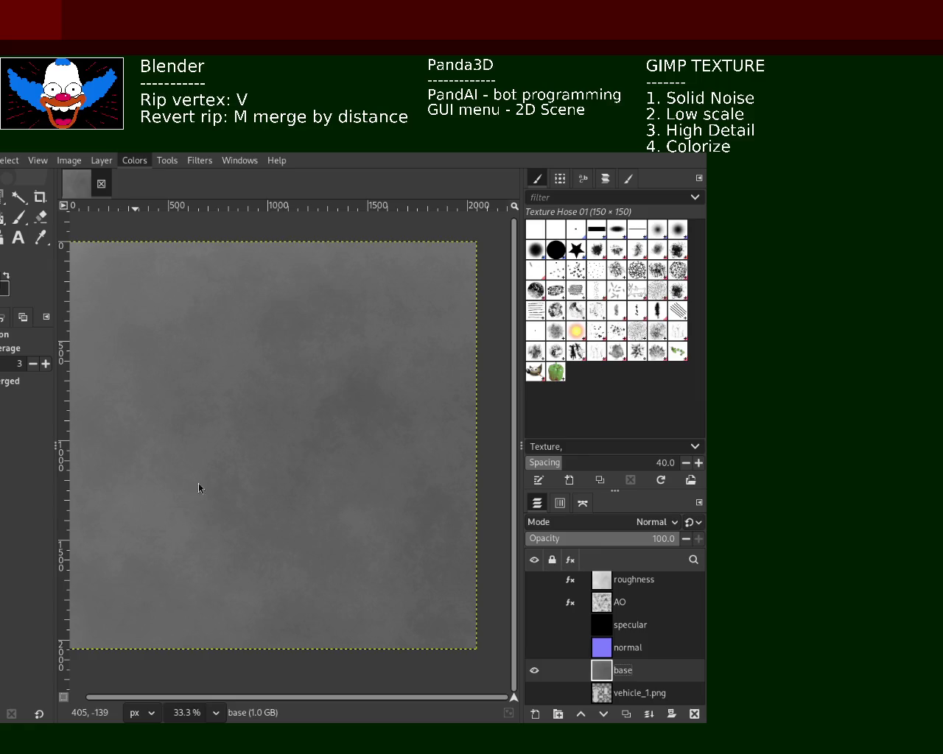
key(ctrl+f)
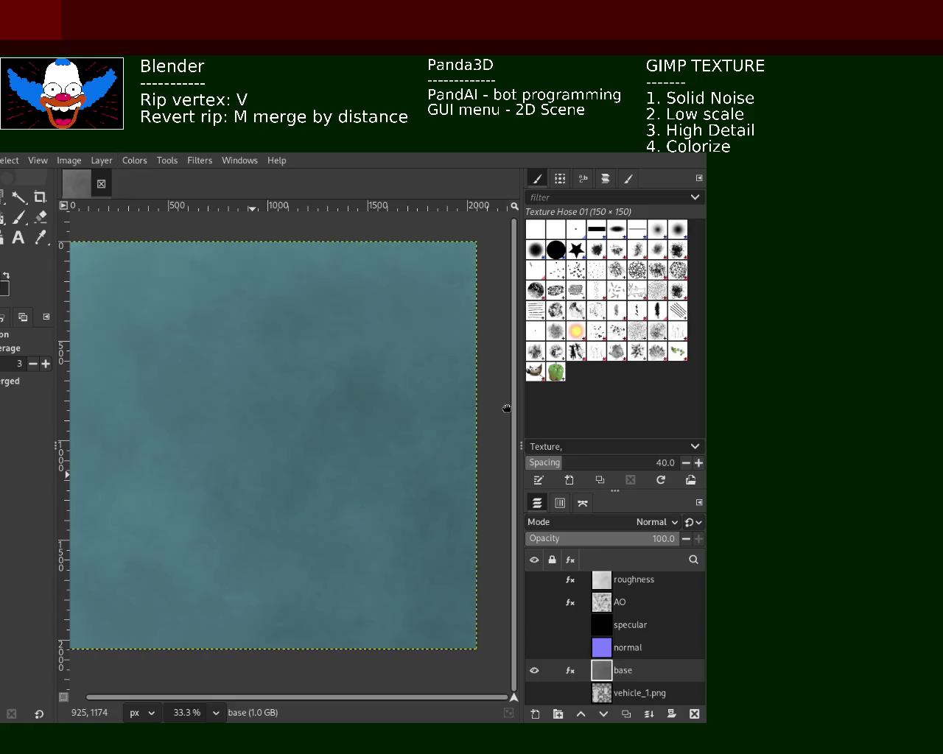
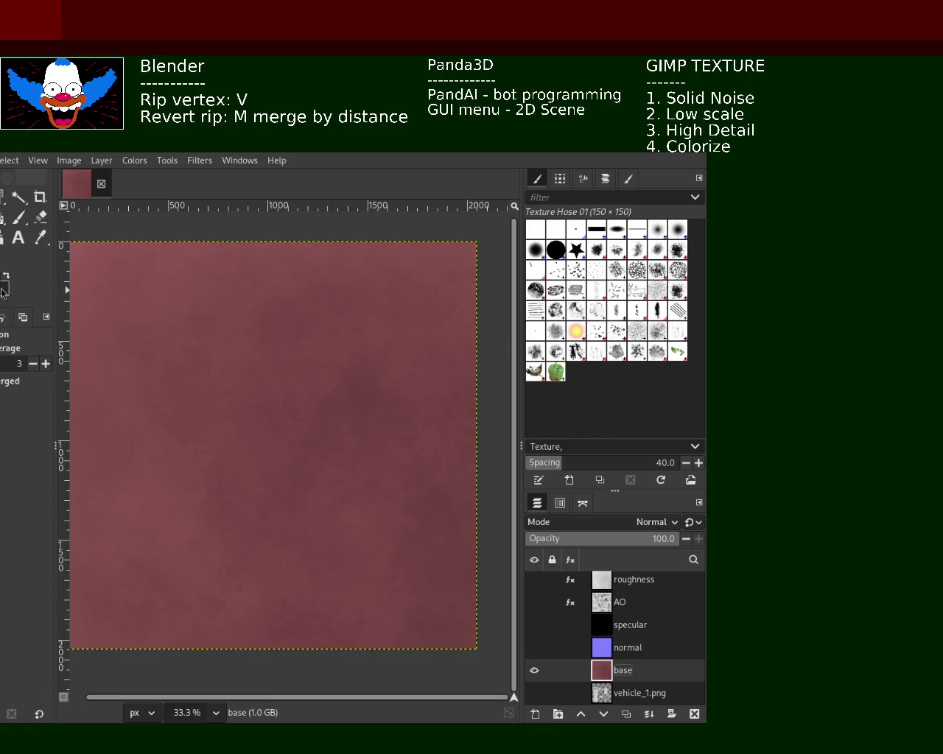
key(z)
click(248, 381)
ctrl+click(243, 378)
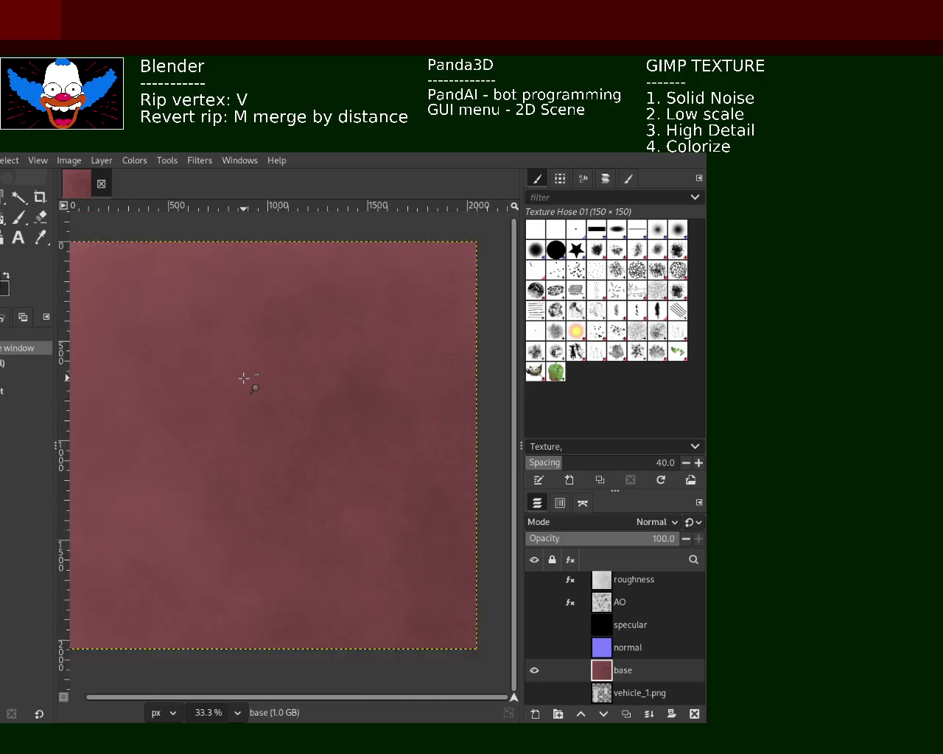
ctrl+click(244, 378)
click(236, 363)
click(235, 362)
ctrl+click(239, 357)
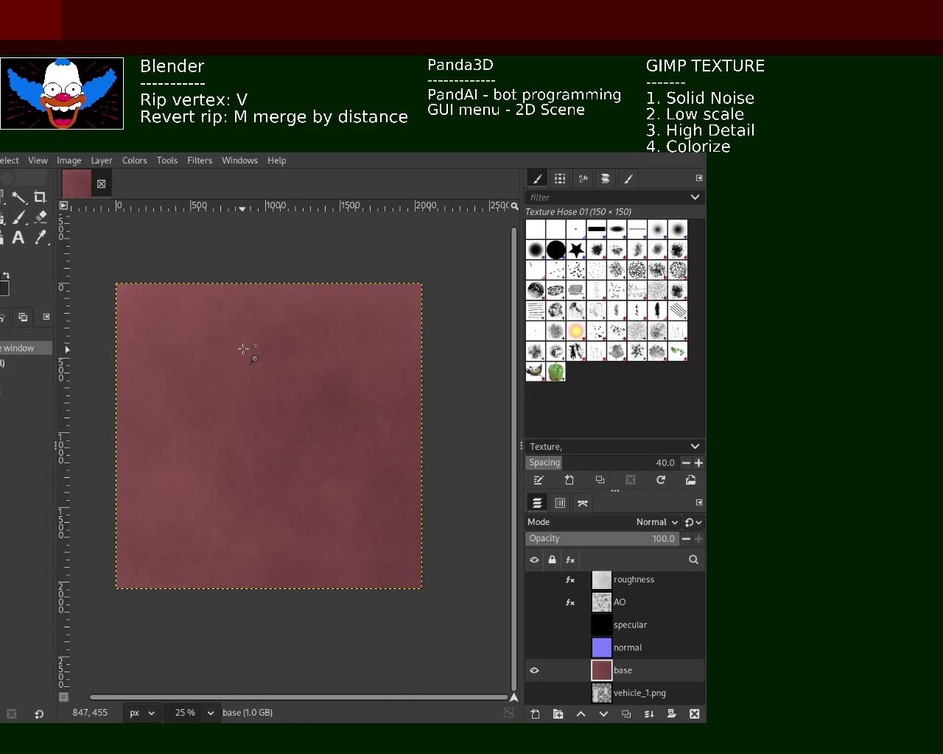
click(242, 350)
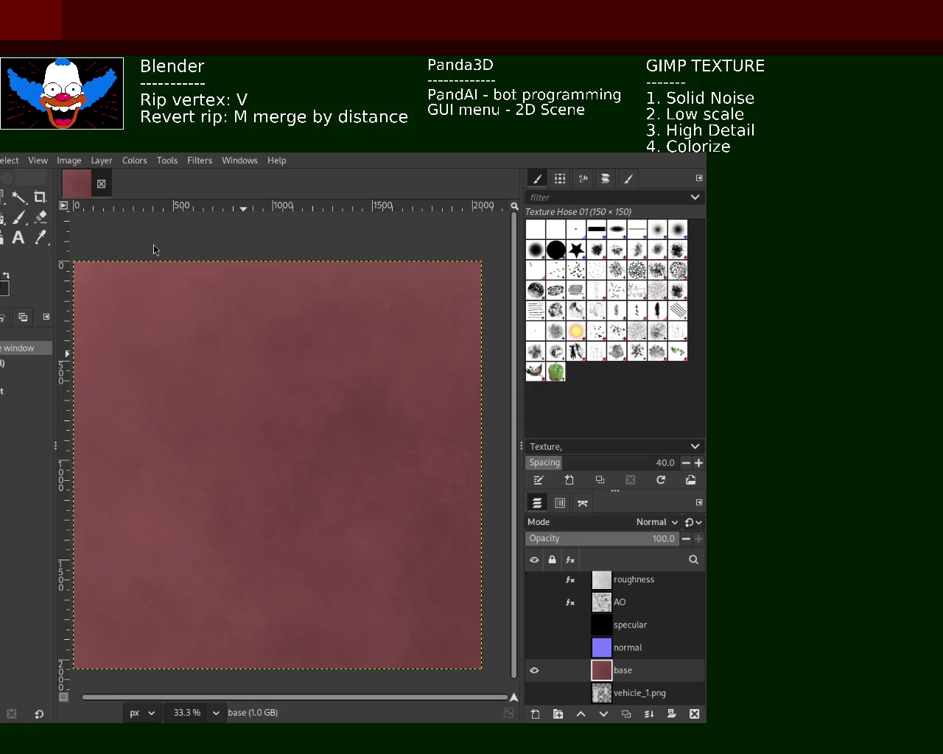